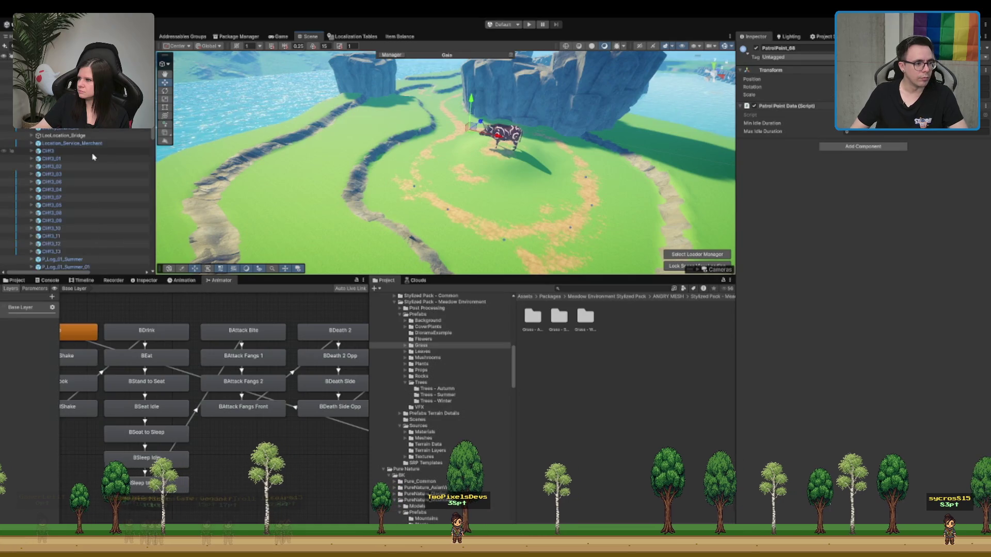
# Step: Select the Boar Red enemy and review its components in the Inspector
pyautogui.click(64, 191)
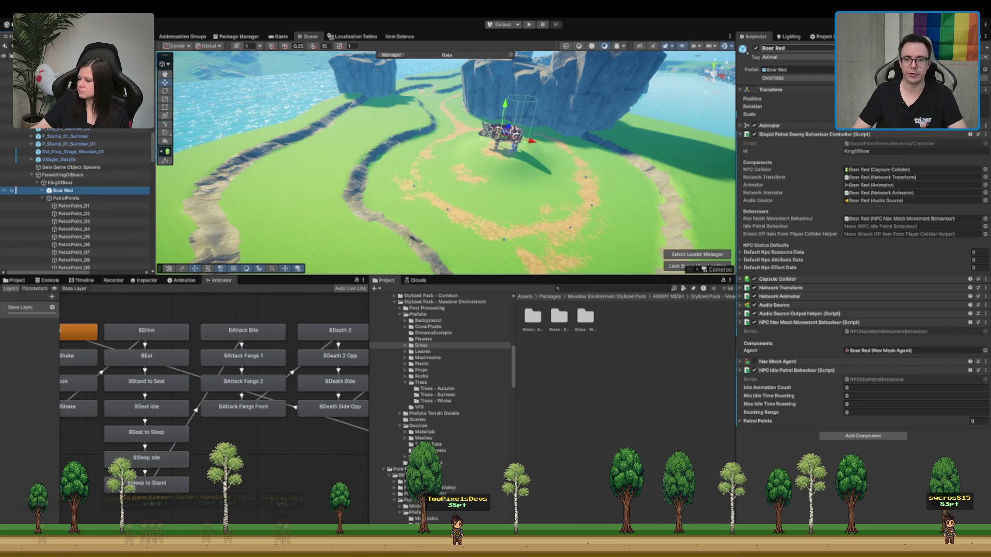
pyautogui.scroll(-7, 78, 201)
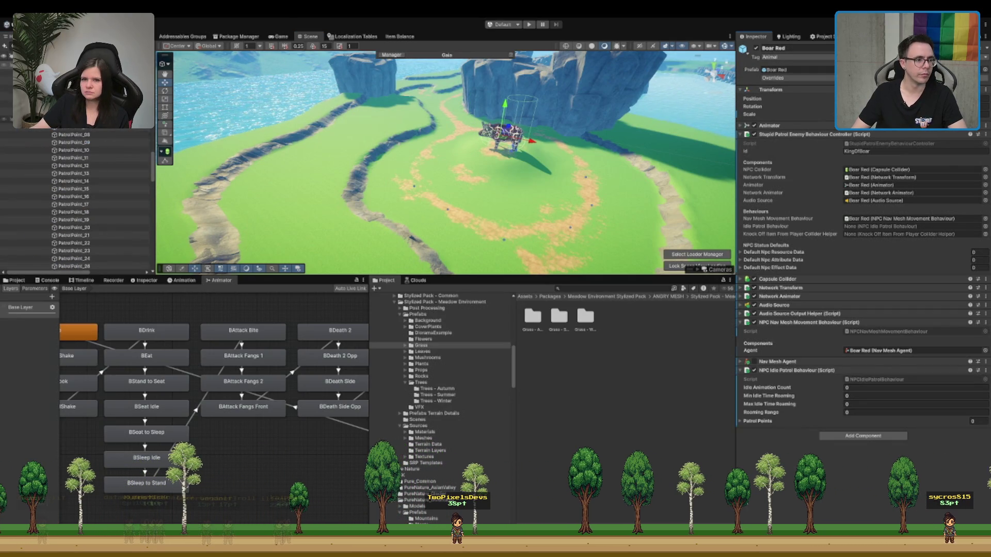
pyautogui.scroll(-10, 111, 133)
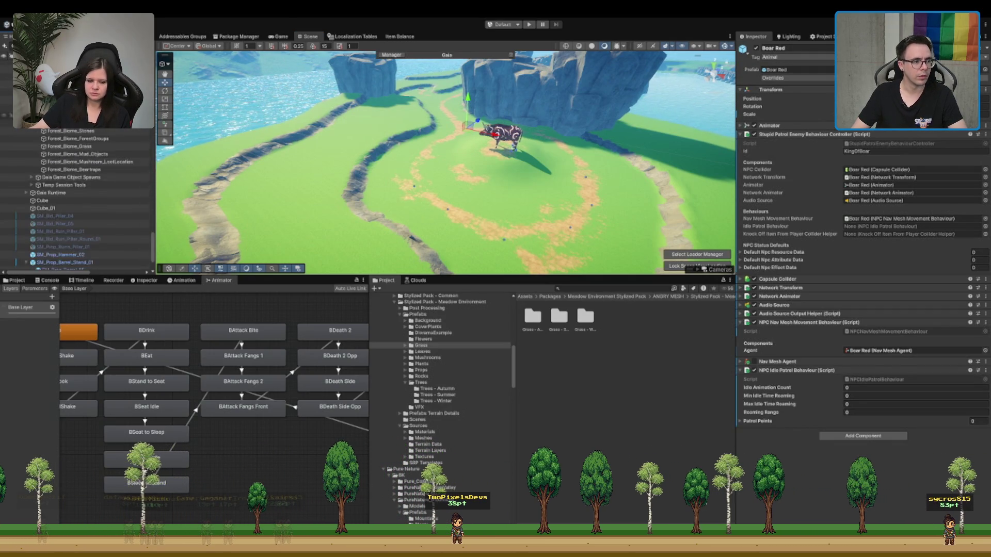
pyautogui.scroll(5, 119, 150)
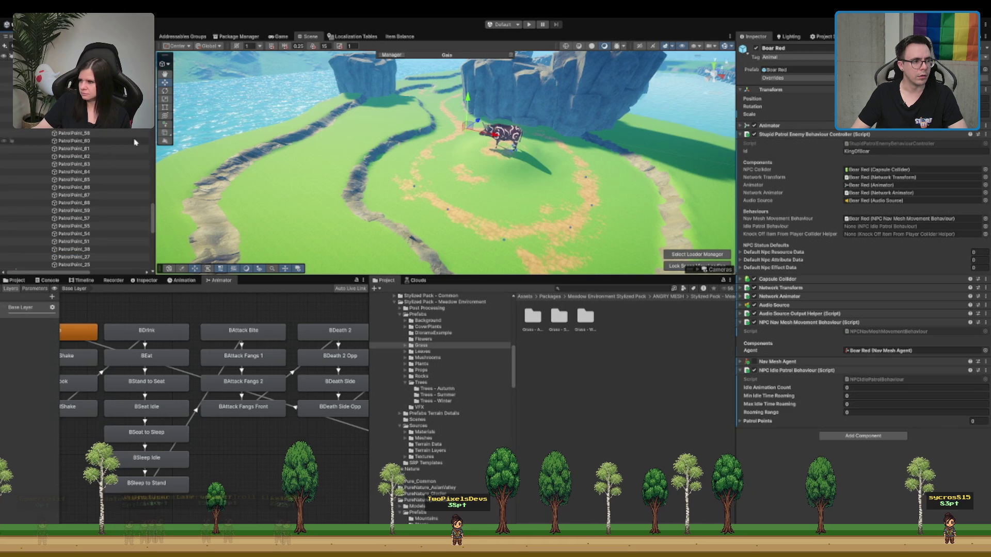
# Step: Step through the patrol points from PatrolPoint_01 down to PatrolPoint_34, framing them in the scene
pyautogui.click(103, 243)
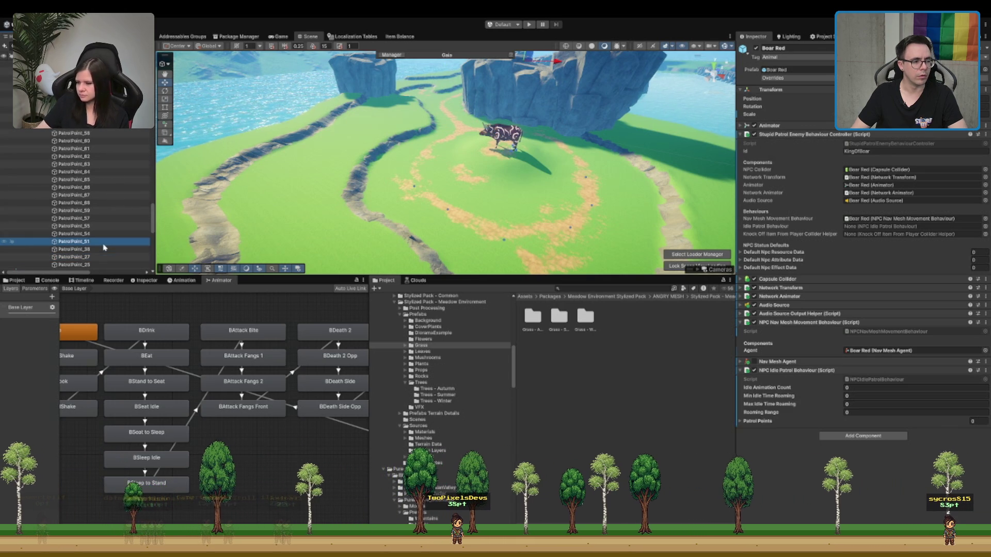
pyautogui.doubleClick(87, 249)
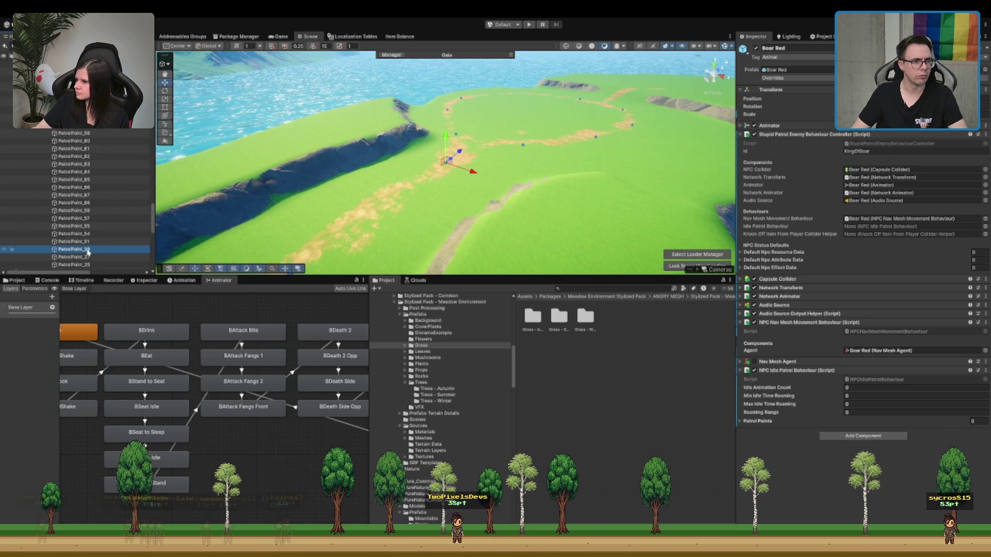
pyautogui.press('Up')
pyautogui.scroll(15, 88, 251)
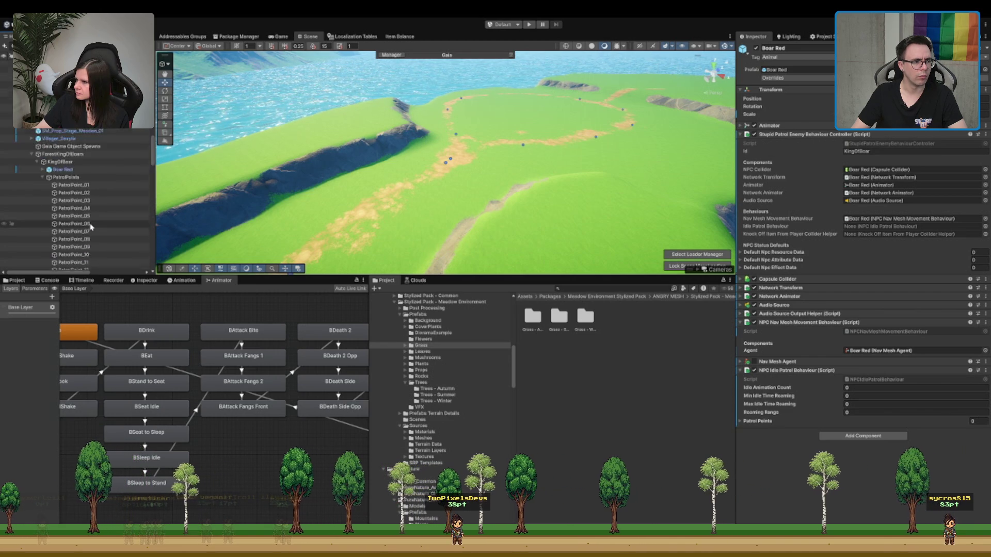
pyautogui.click(99, 208)
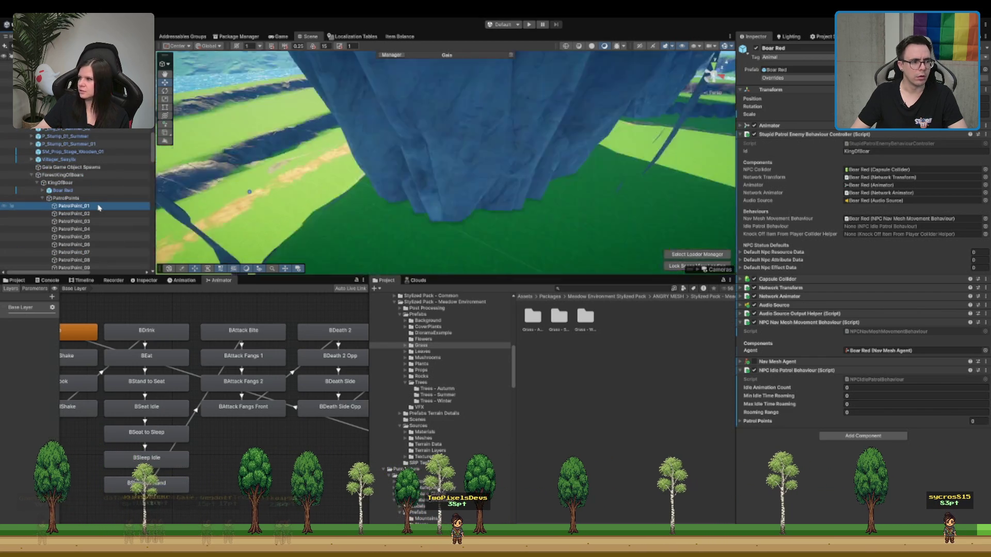
pyautogui.press('Down')
pyautogui.press('Down')
pyautogui.press('Down')
pyautogui.press('Down')
pyautogui.press('Down')
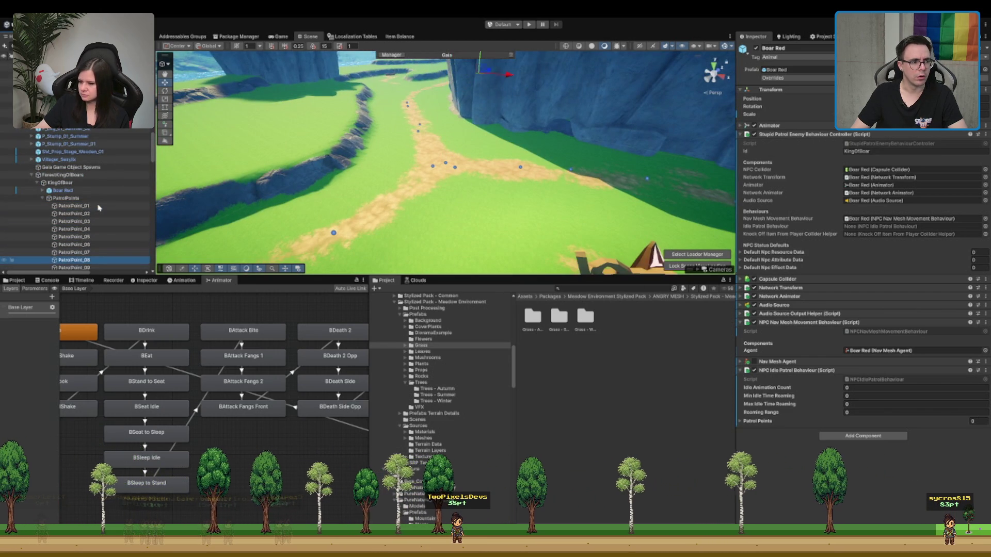
pyautogui.press('Down')
pyautogui.press('Down')
pyautogui.press('Down')
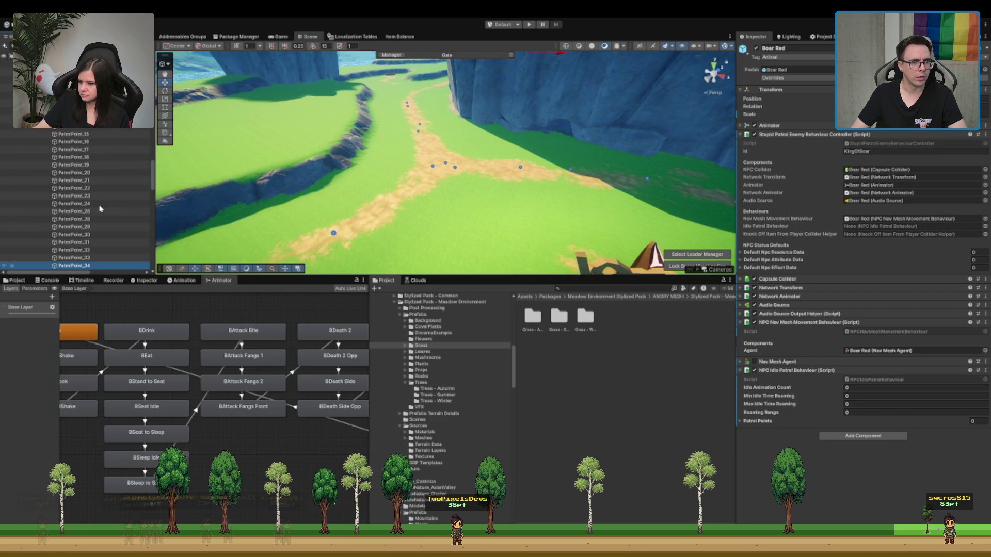
pyautogui.press('f')
pyautogui.scroll(-5, 521, 153)
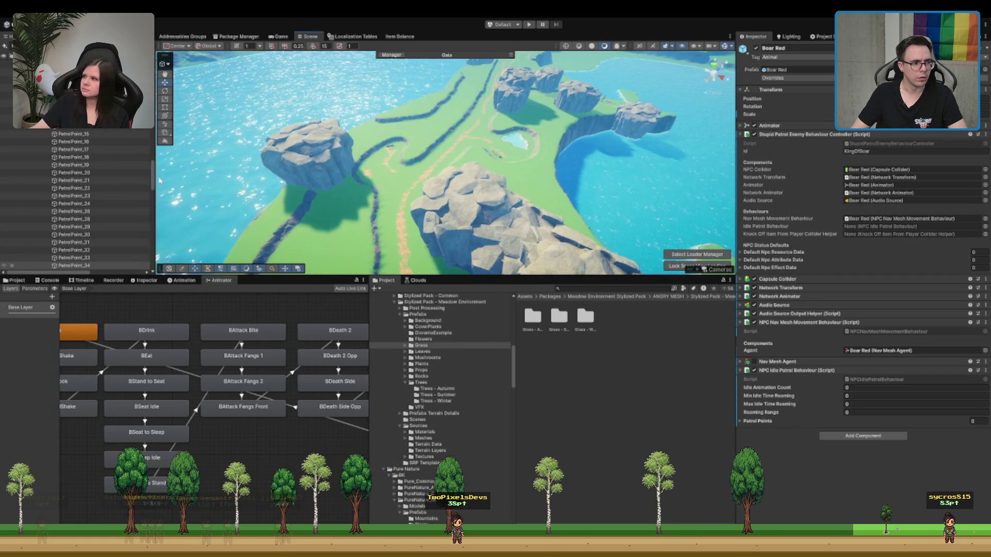
pyautogui.scroll(-8, 129, 151)
pyautogui.scroll(-10, 129, 151)
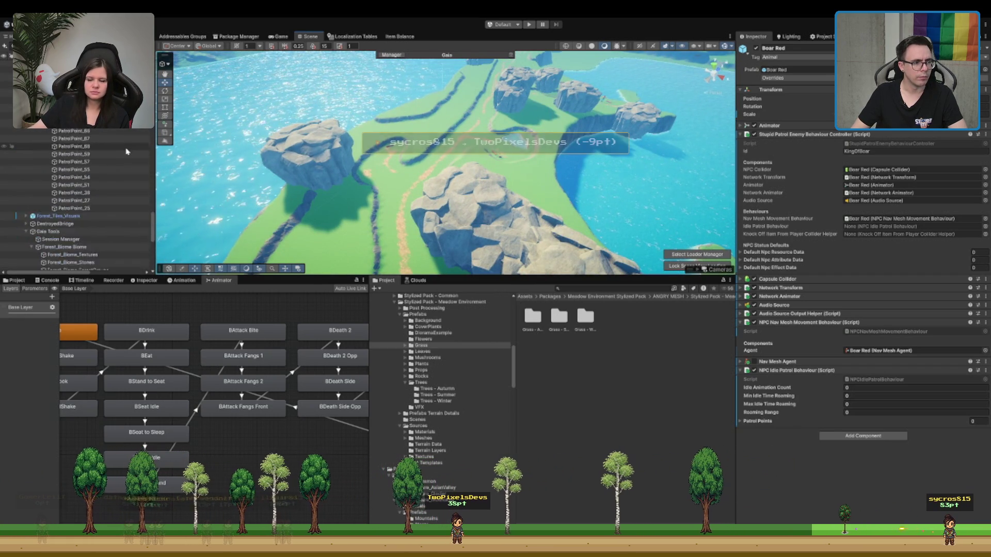
# Step: Check PatrolPoint_27, _25, _38 and _63, then frame PatrolPoint_66
pyautogui.click(102, 179)
pyautogui.keyDown('shift'); pyautogui.click(86, 188); pyautogui.keyUp('shift')
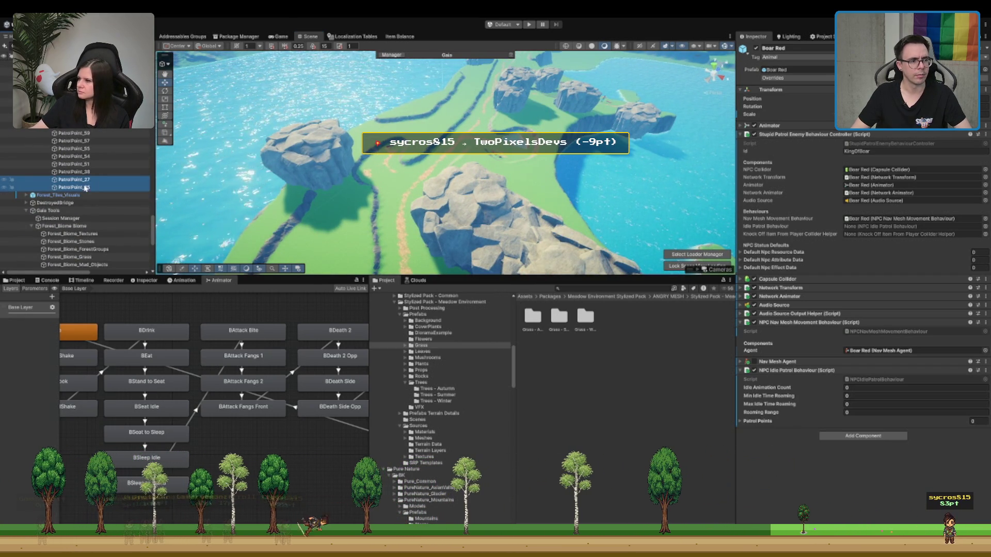
pyautogui.click(107, 171)
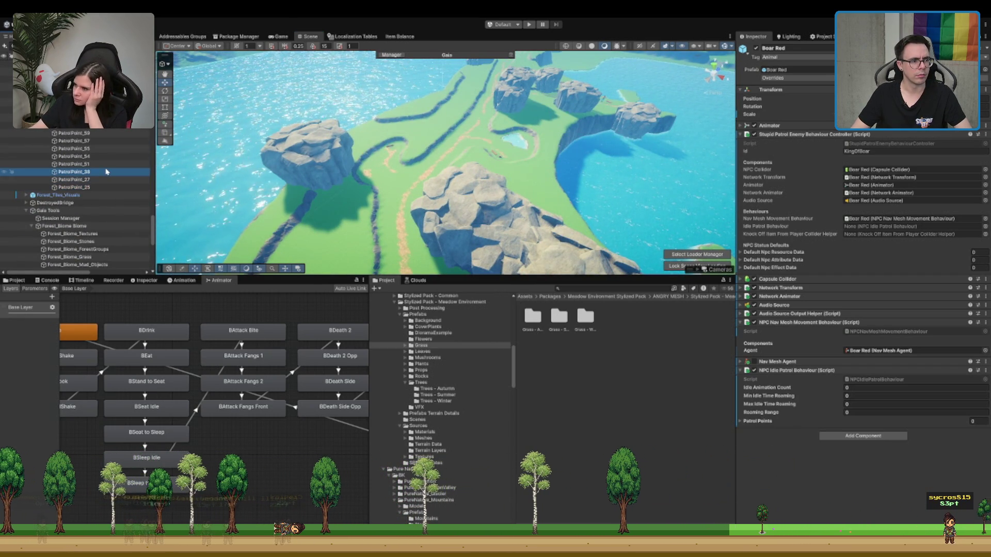
pyautogui.scroll(3, 107, 170)
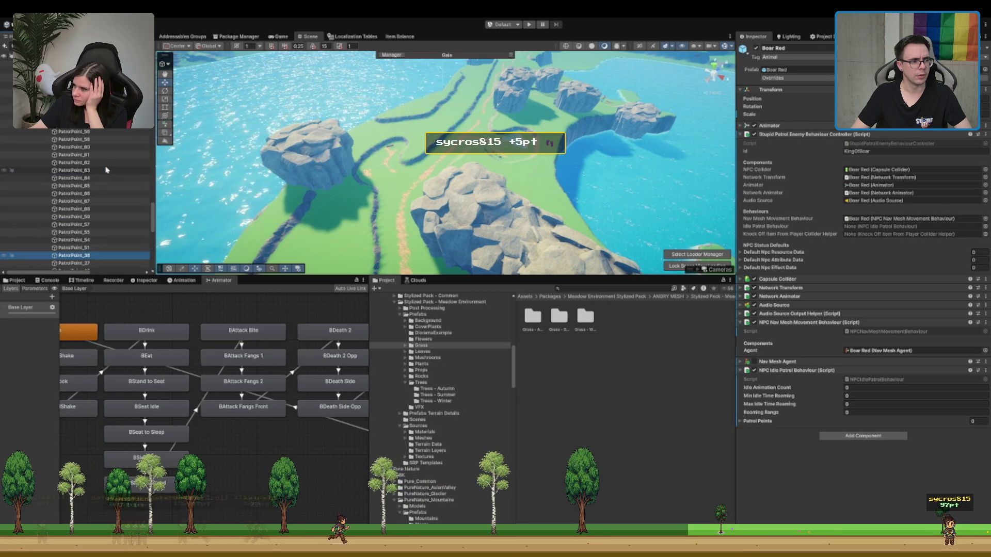
pyautogui.click(107, 170)
pyautogui.press('Down')
pyautogui.press('Down')
pyautogui.press('Down')
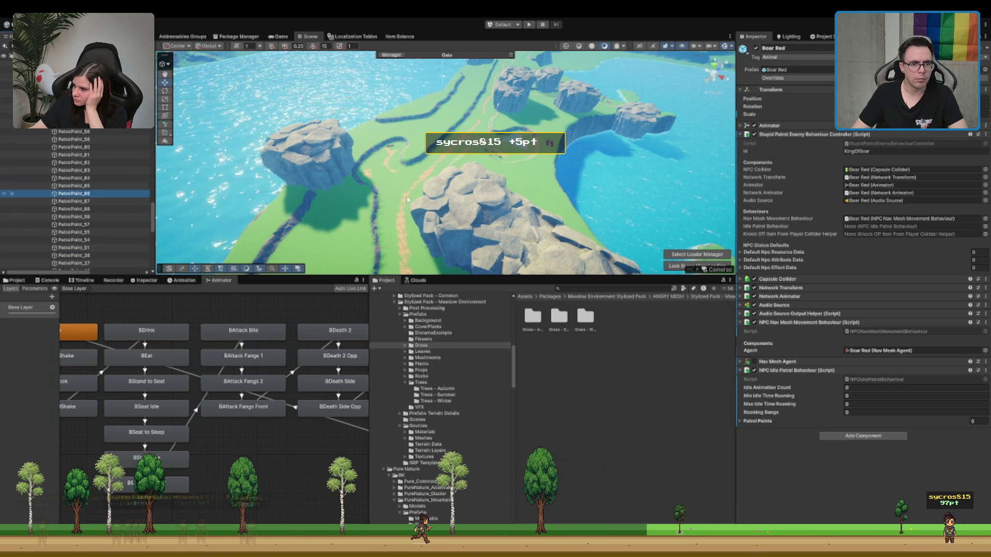
pyautogui.press('f')
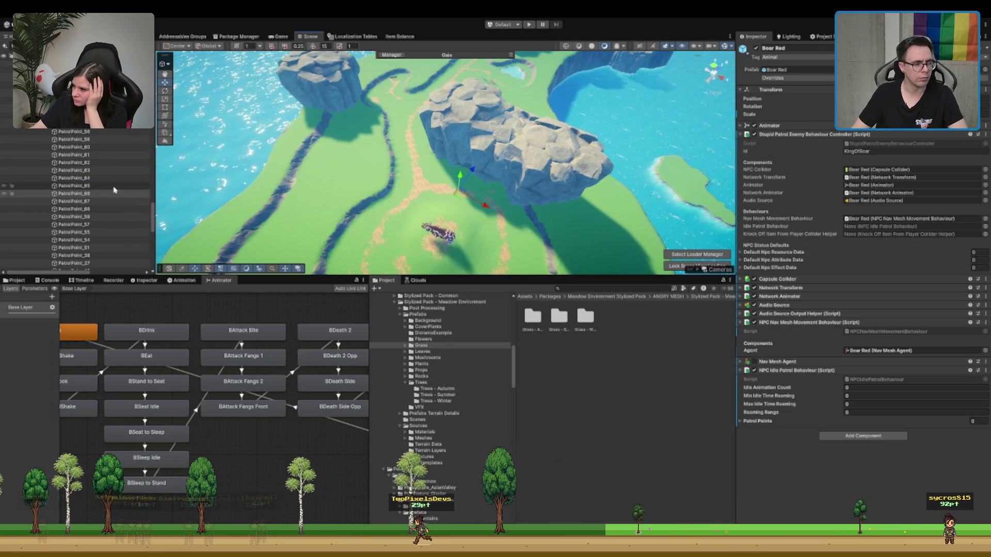
# Step: Move PatrolPoint_54 and PatrolPoint_55 above PatrolPoint_57, after PatrolPoint_59
pyautogui.click(96, 217)
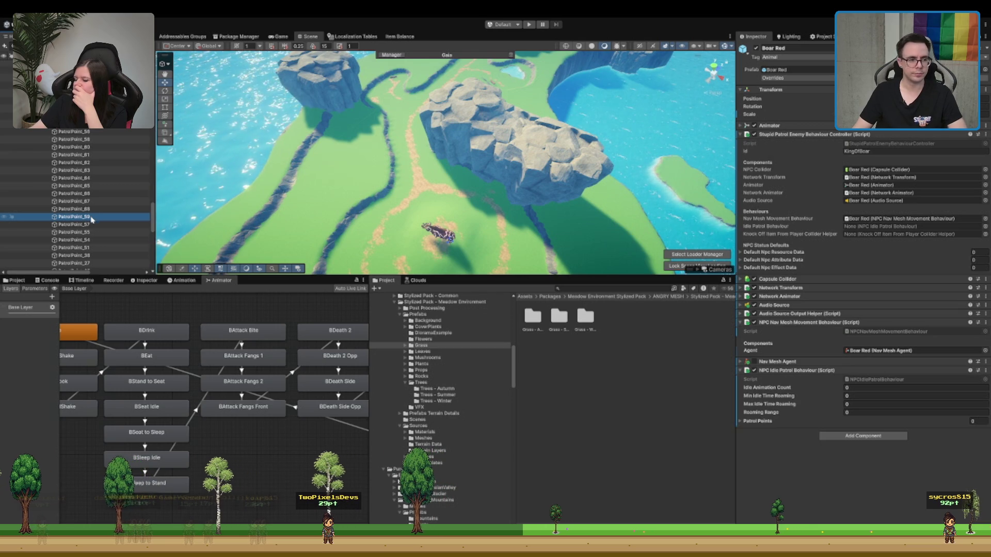
pyautogui.scroll(-3, 93, 227)
pyautogui.scroll(1, 97, 184)
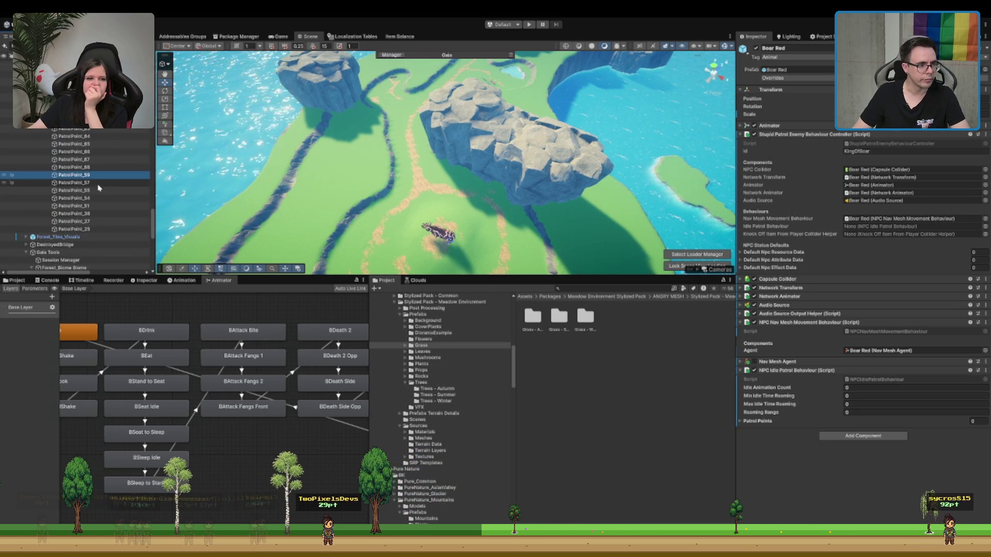
pyautogui.click(101, 190)
pyautogui.keyDown('ctrl'); pyautogui.click(94, 199); pyautogui.keyUp('ctrl')
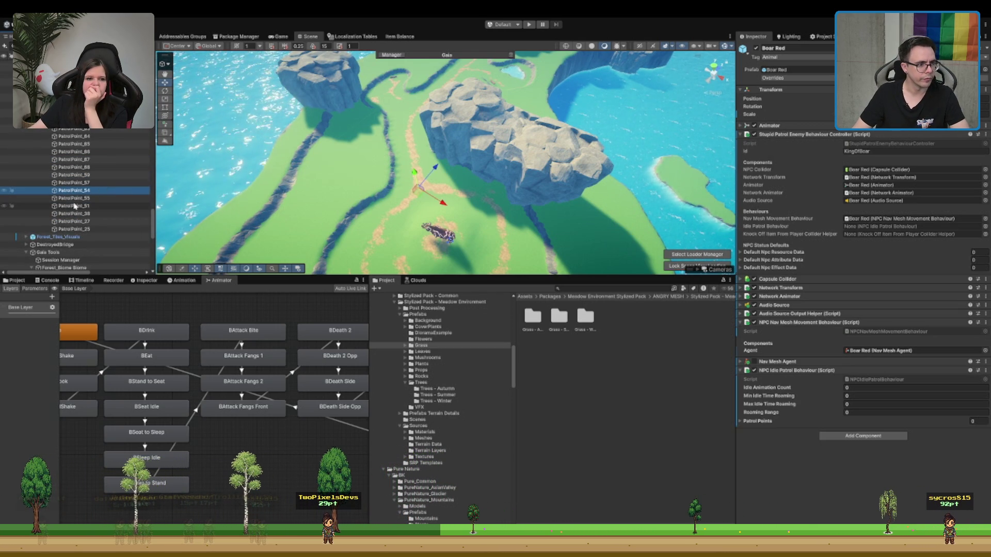
pyautogui.moveTo(102, 190)
pyautogui.mouseDown()
pyautogui.moveTo(120, 185)
pyautogui.moveTo(102, 202)
pyautogui.moveTo(98, 178)
pyautogui.moveTo(106, 184)
pyautogui.mouseUp()
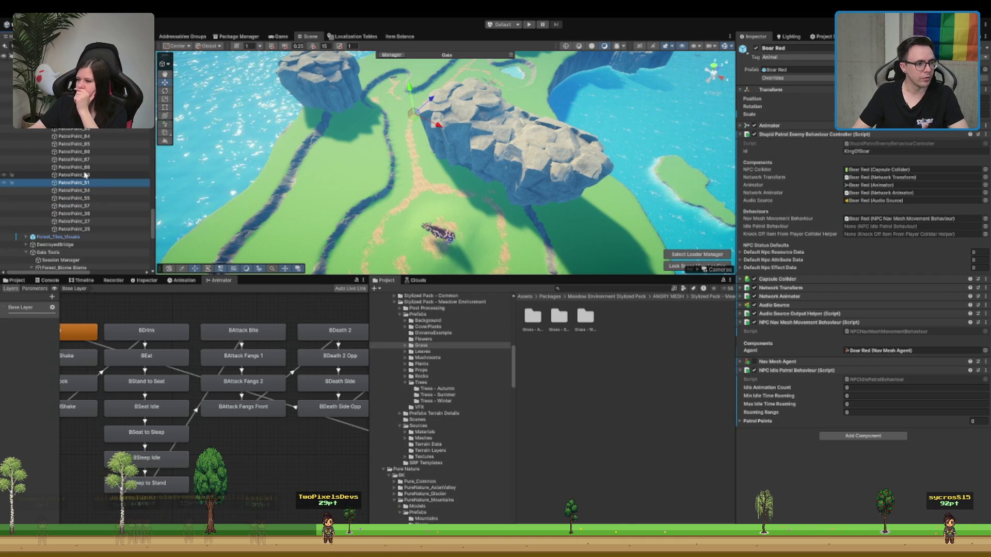
pyautogui.scroll(2, 79, 179)
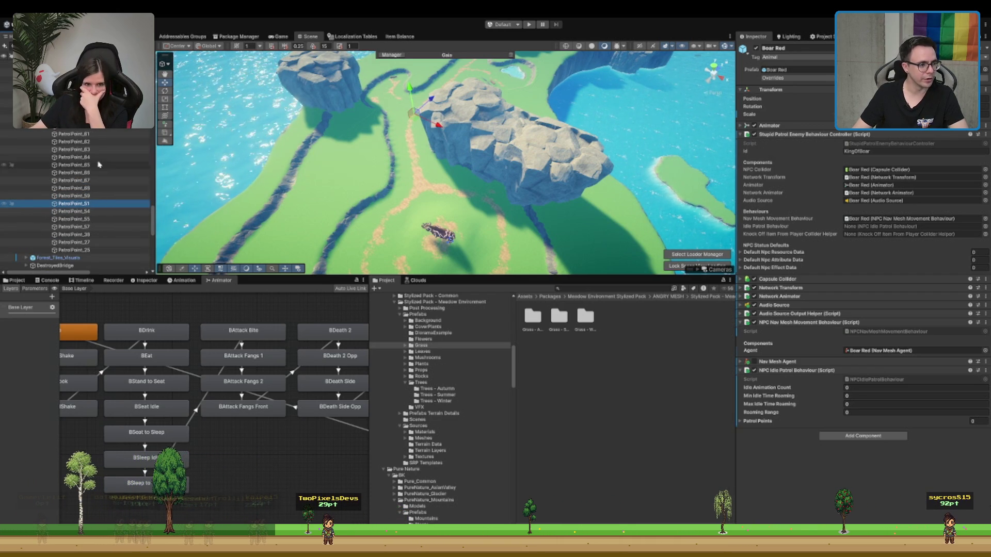
# Step: Move the PatrolPoint_51–_57 group higher in the list and reposition PatrolPoint_53
pyautogui.keyDown('shift'); pyautogui.click(93, 226); pyautogui.keyUp('shift')
pyautogui.moveTo(84, 132); pyautogui.dragTo(77, 101)
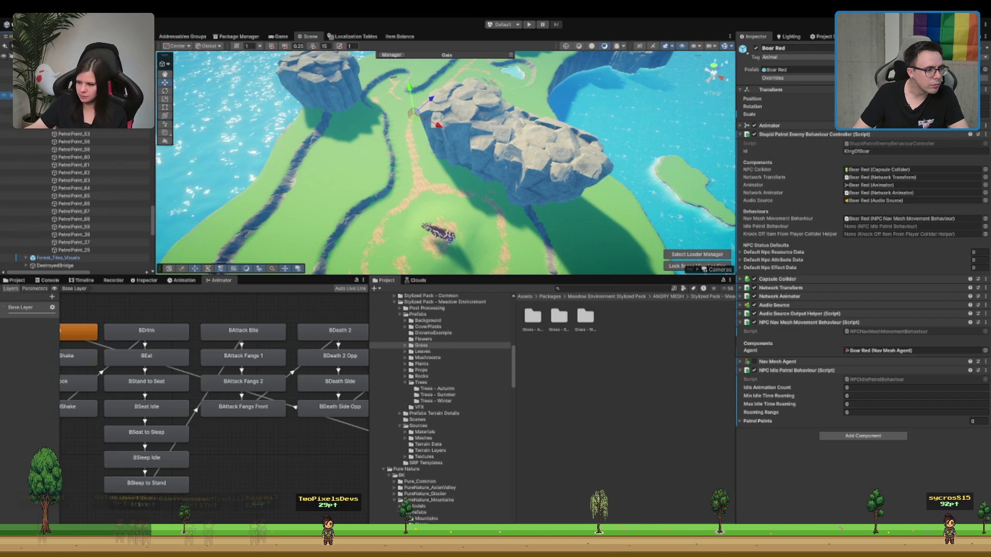
pyautogui.click(90, 134)
pyautogui.moveTo(89, 134)
pyautogui.mouseDown()
pyautogui.moveTo(77, 109)
pyautogui.moveTo(94, 133)
pyautogui.mouseUp()
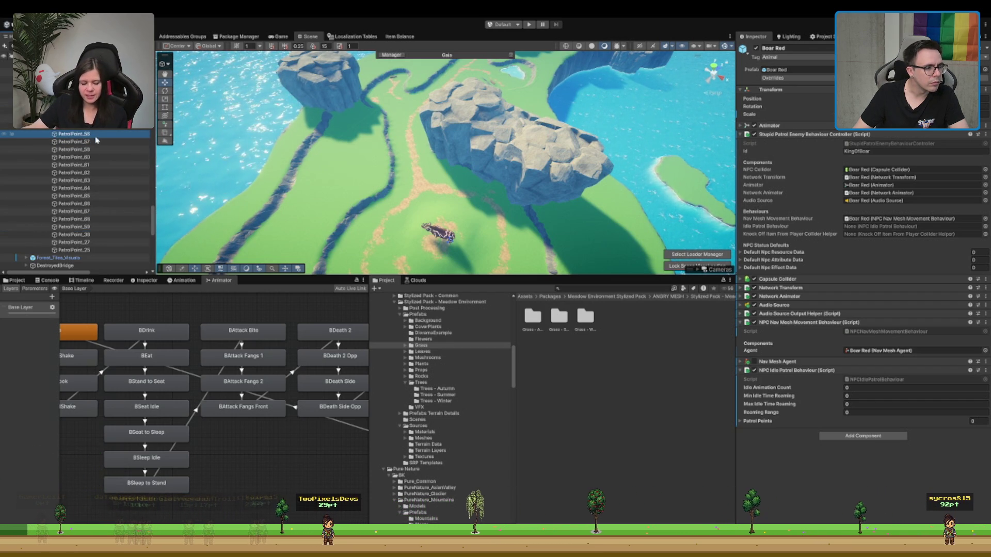
# Step: Move PatrolPoint_59 to the top of the patrol list, then select PatrolPoint_38, _27 and _25
pyautogui.scroll(-2, 93, 172)
pyautogui.click(103, 221)
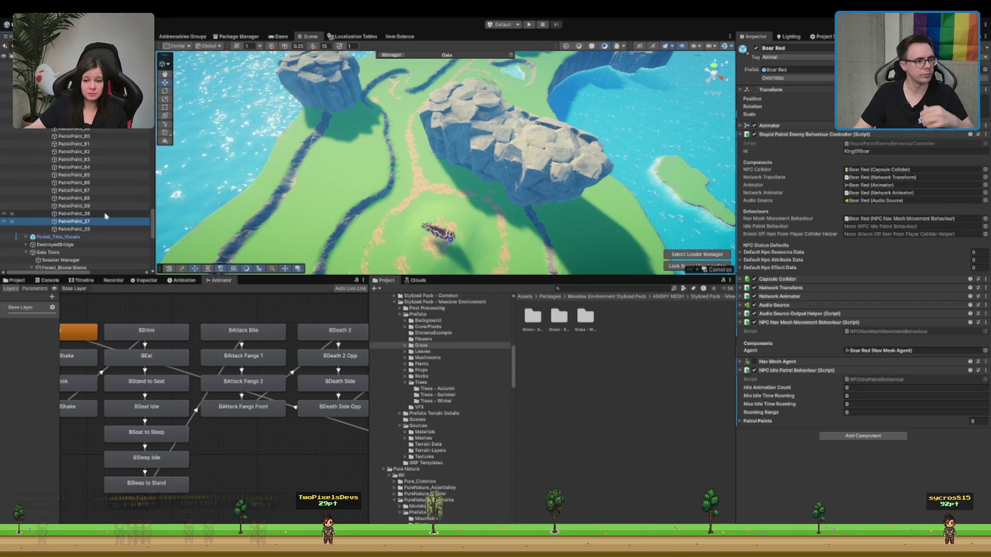
pyautogui.moveTo(108, 206); pyautogui.dragTo(97, 135)
pyautogui.click(111, 214)
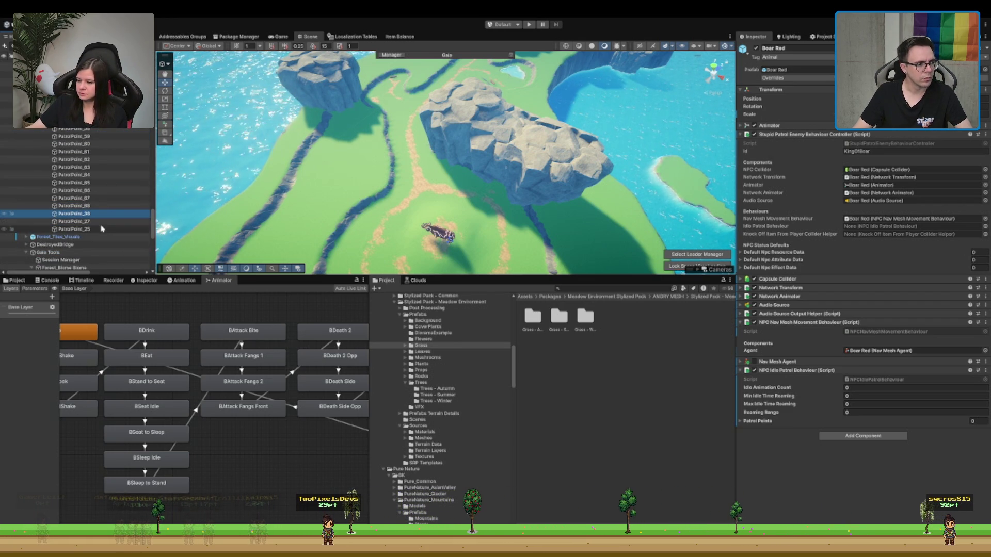
pyautogui.keyDown('shift'); pyautogui.click(103, 229); pyautogui.keyUp('shift')
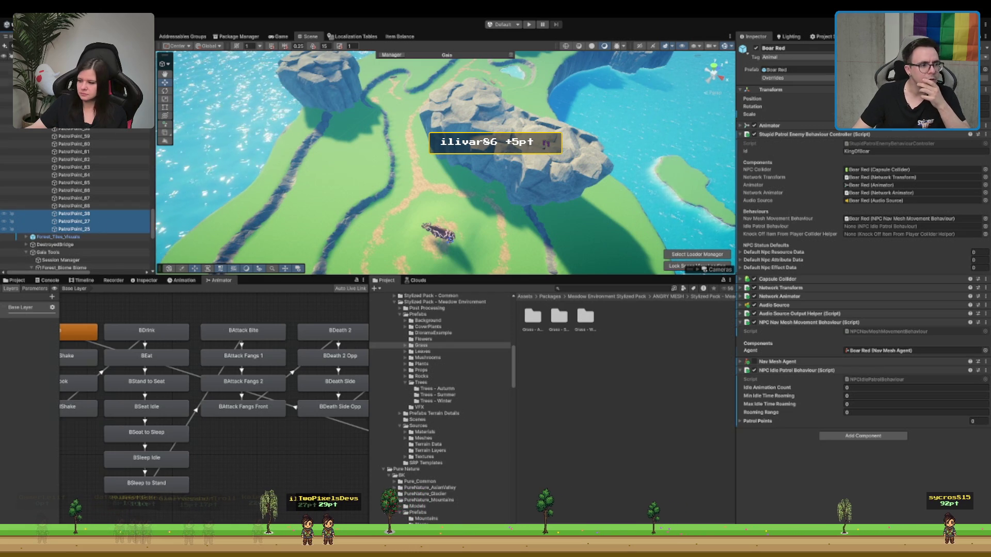
# Step: Drop PatrolPoint_25 directly after PatrolPoint_24, then select PatrolPoint_38
pyautogui.scroll(3, 77, 201)
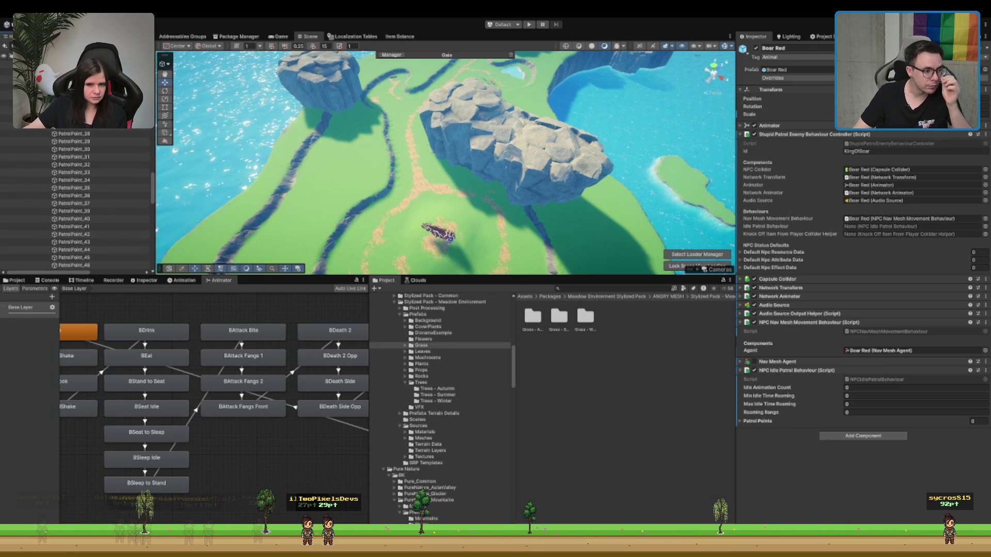
pyautogui.scroll(-6, 105, 132)
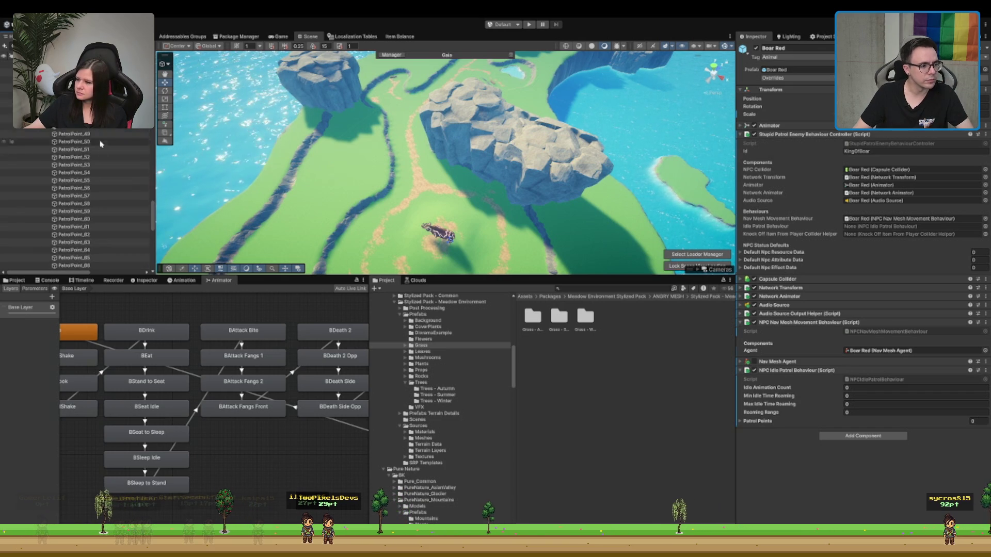
pyautogui.scroll(10, 101, 144)
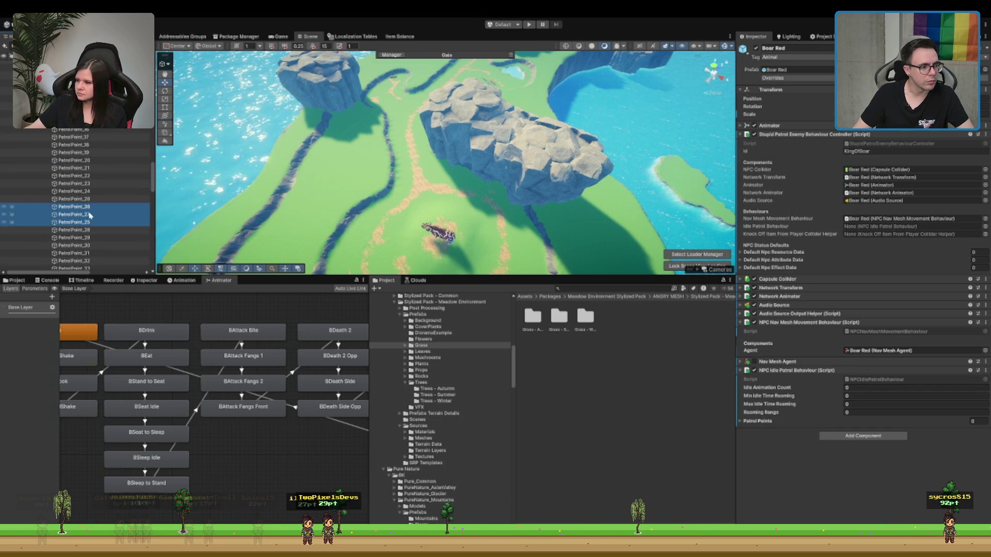
pyautogui.click(91, 223)
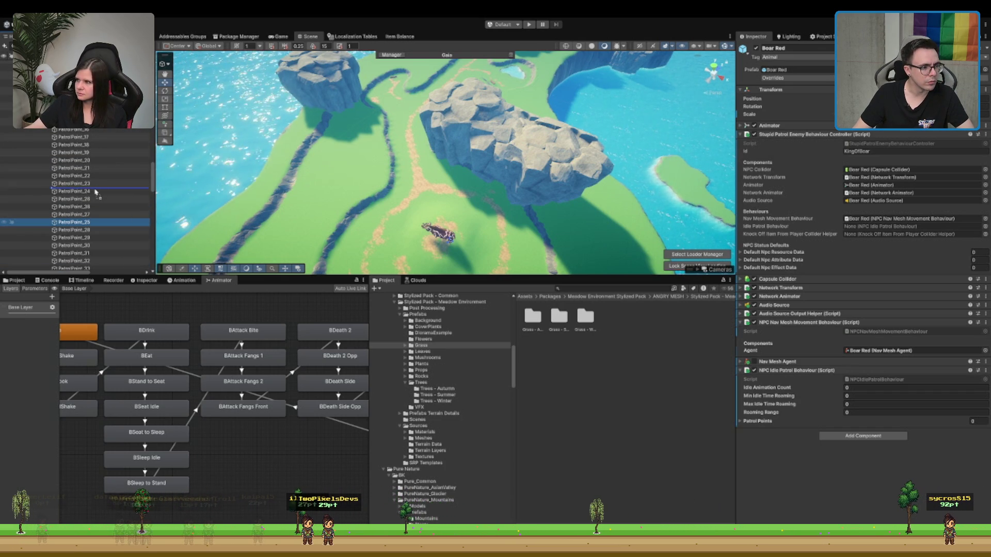
pyautogui.moveTo(93, 198); pyautogui.dragTo(94, 199)
pyautogui.click(100, 214)
pyautogui.scroll(-2, 100, 174)
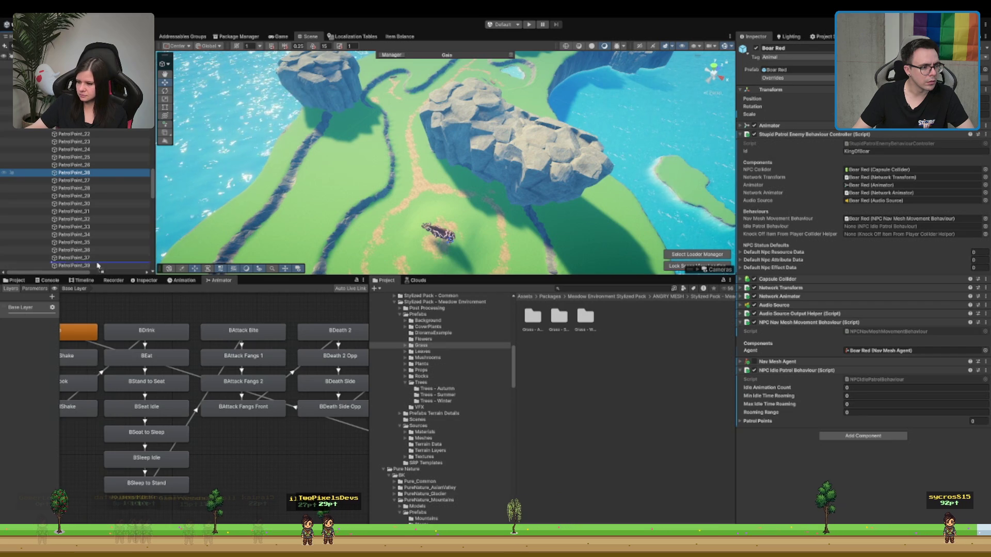
pyautogui.scroll(4, 113, 213)
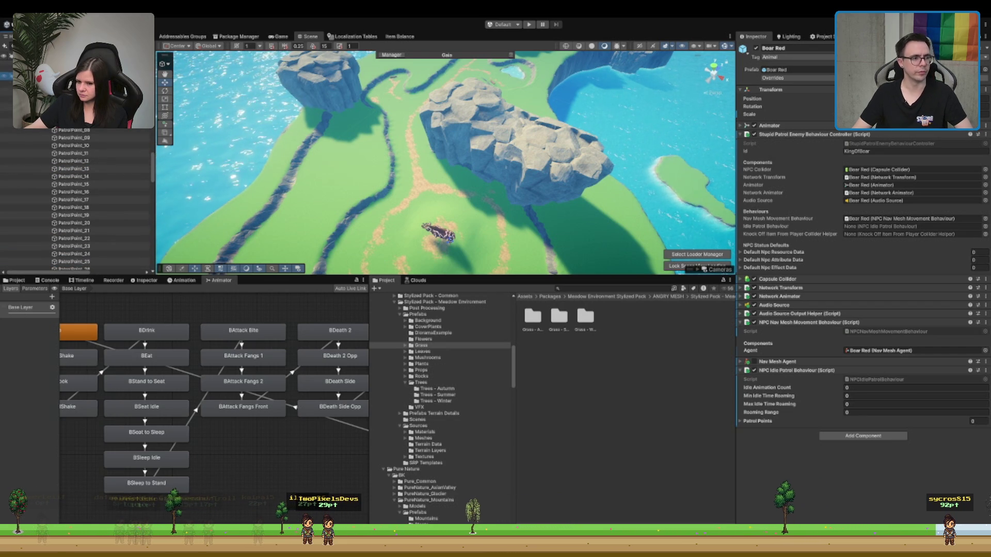
pyautogui.scroll(-14, 88, 201)
# Step: Assign the patrol points through PatrolPoint_68 to Patrol Points and collapse NPC Idle Patrol Behaviour
pyautogui.keyDown('shift'); pyautogui.click(86, 198); pyautogui.keyUp('shift')
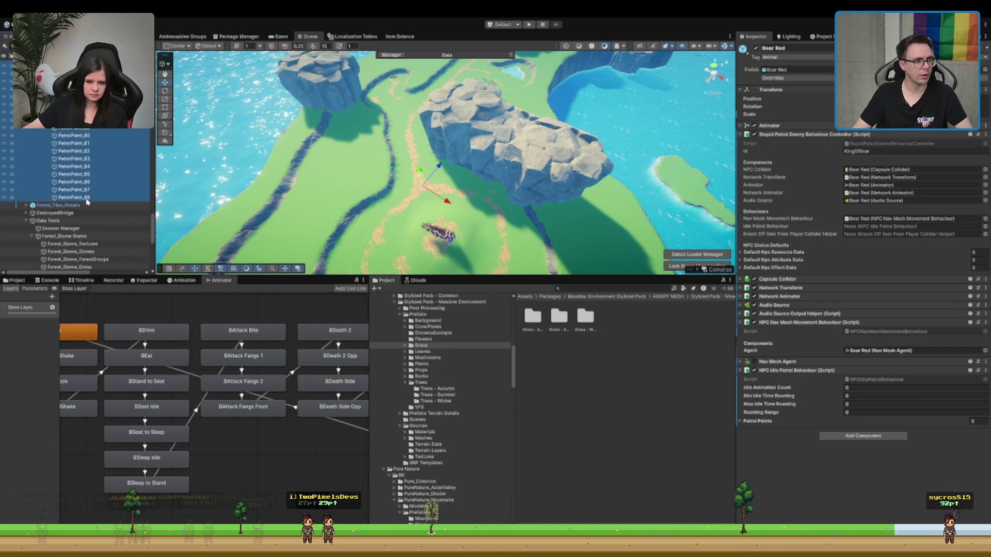
pyautogui.moveTo(87, 201); pyautogui.dragTo(729, 155)
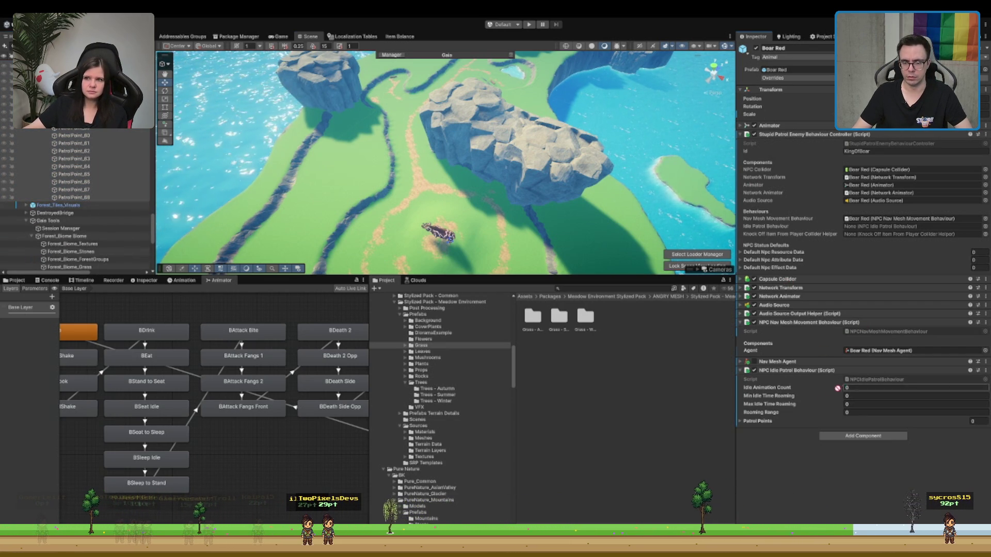
pyautogui.moveTo(837, 388); pyautogui.dragTo(767, 422)
pyautogui.click(778, 372)
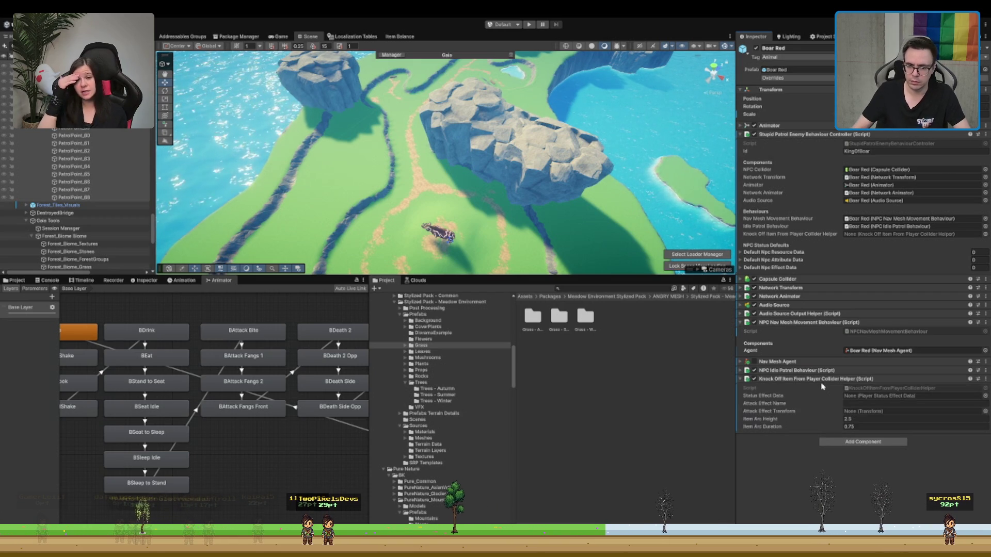
# Step: Link the knock-off helper to the patrol controller and set Attack Effect Name to 'Explosion'
pyautogui.moveTo(828, 382)
pyautogui.mouseDown()
pyautogui.moveTo(878, 192)
pyautogui.moveTo(885, 235)
pyautogui.mouseUp()
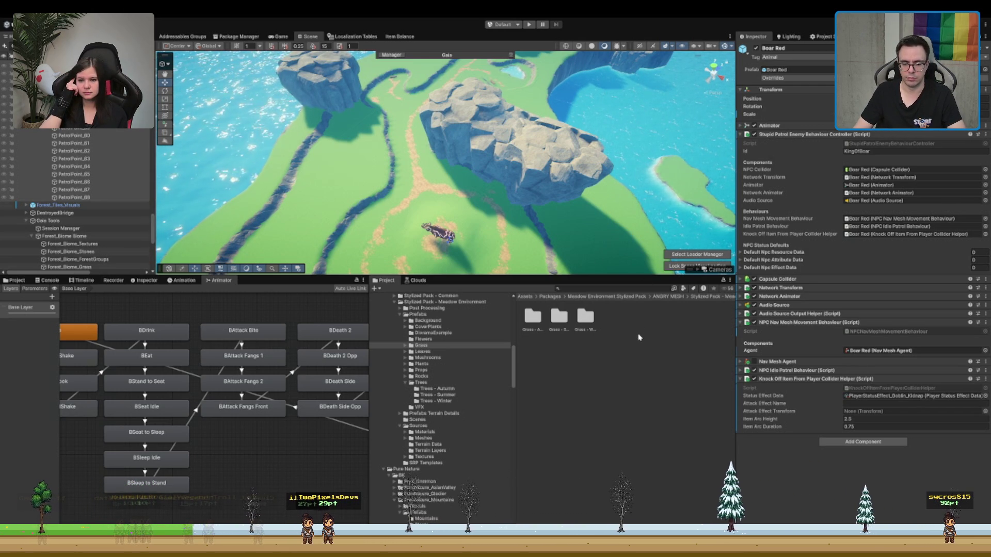
pyautogui.click(895, 404)
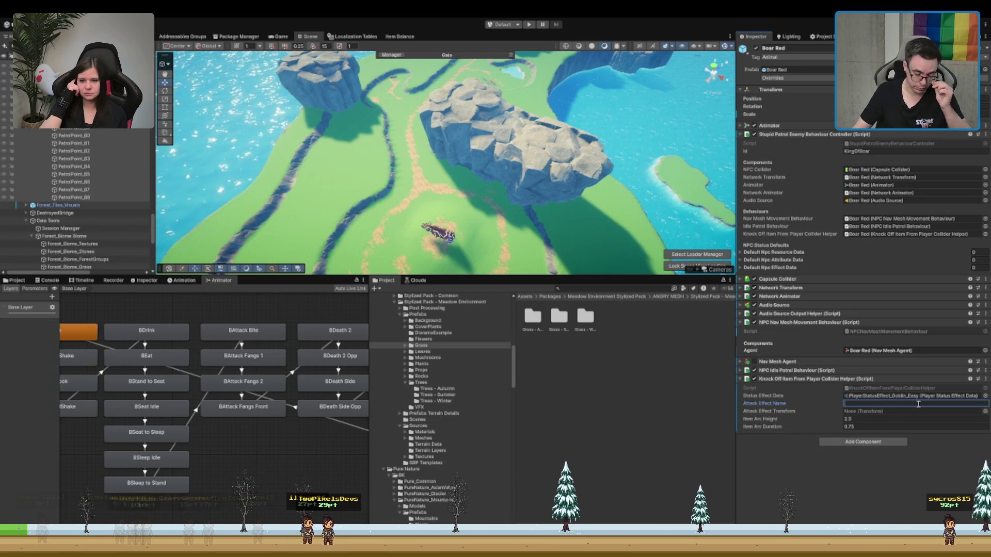
pyautogui.write('Explosion')
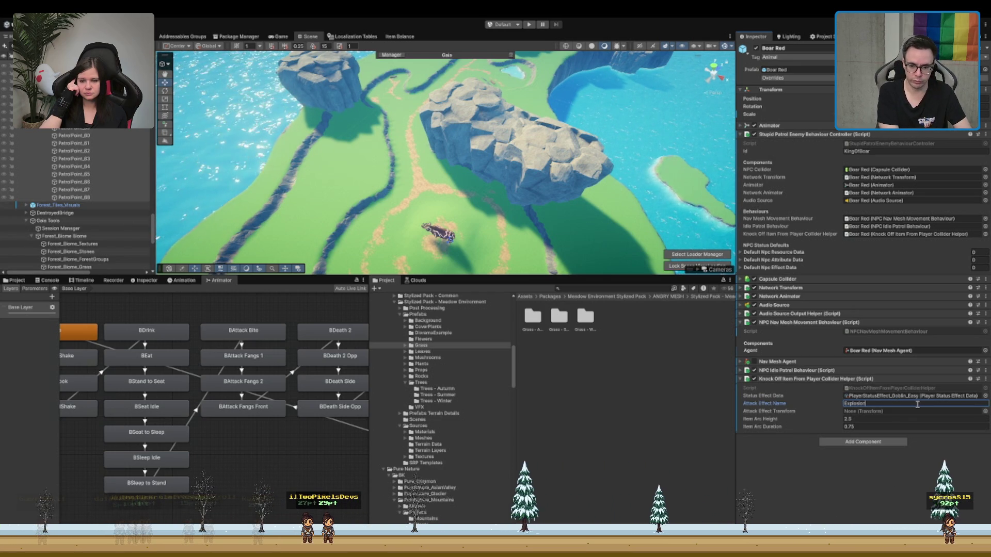
# Step: Collapse the PatrolPoints group and expand Boar Red down to its Meshes child
pyautogui.scroll(20, 58, 210)
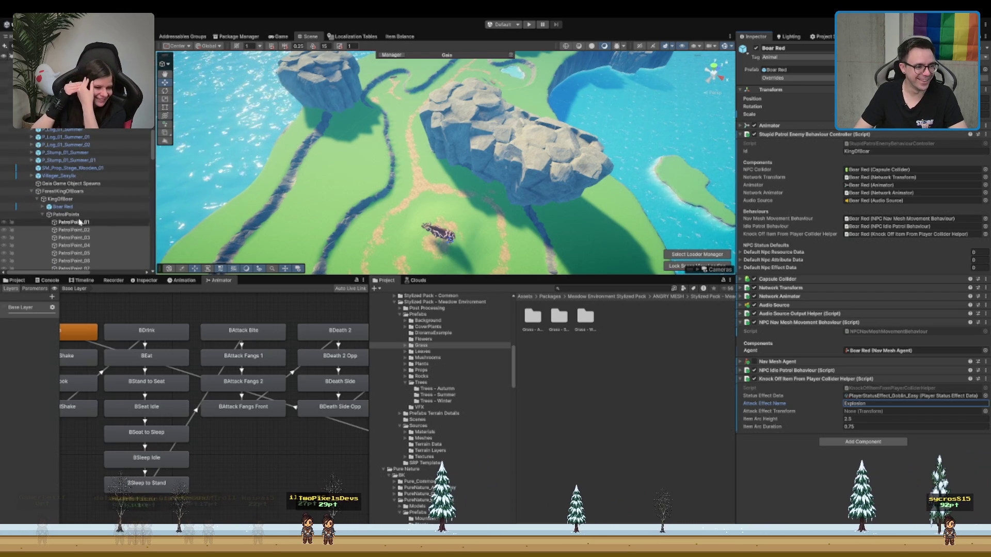
pyautogui.click(42, 214)
pyautogui.click(78, 186)
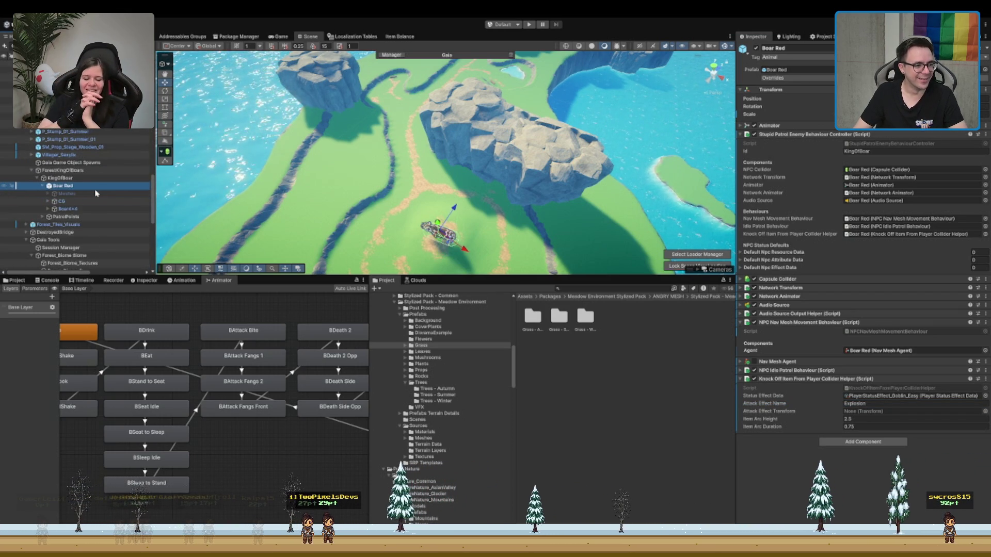
pyautogui.press('Right')
pyautogui.press('Down')
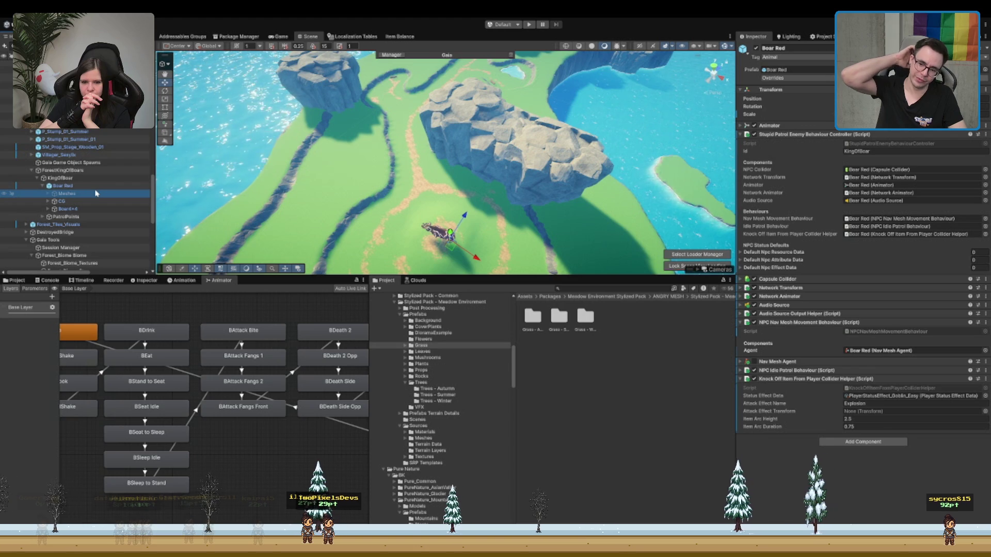
# Step: Expand Boar Red's bones through CG, Pelvis and Spine, and frame the boar in the Scene view
pyautogui.press('Down')
pyautogui.press('Right')
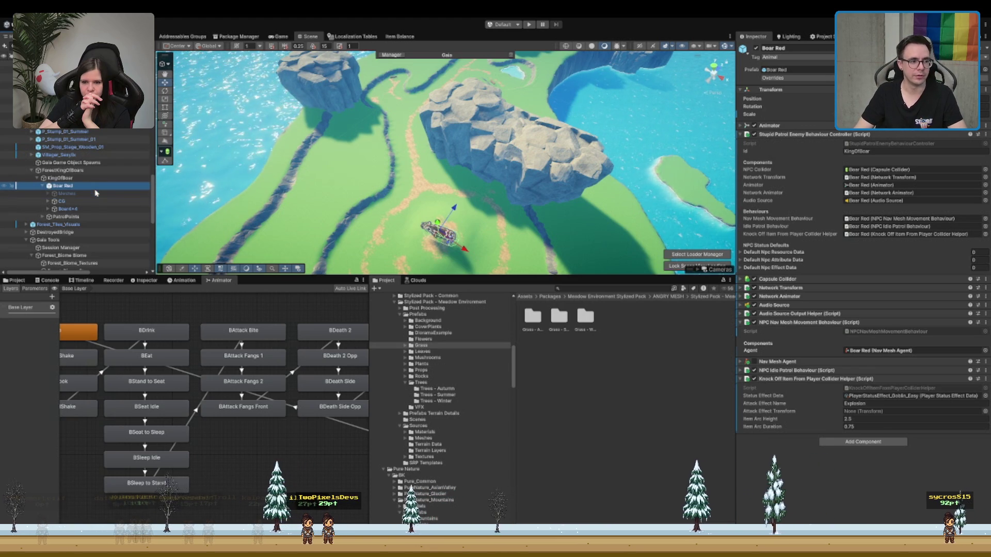
pyautogui.press('Down')
pyautogui.press('Down')
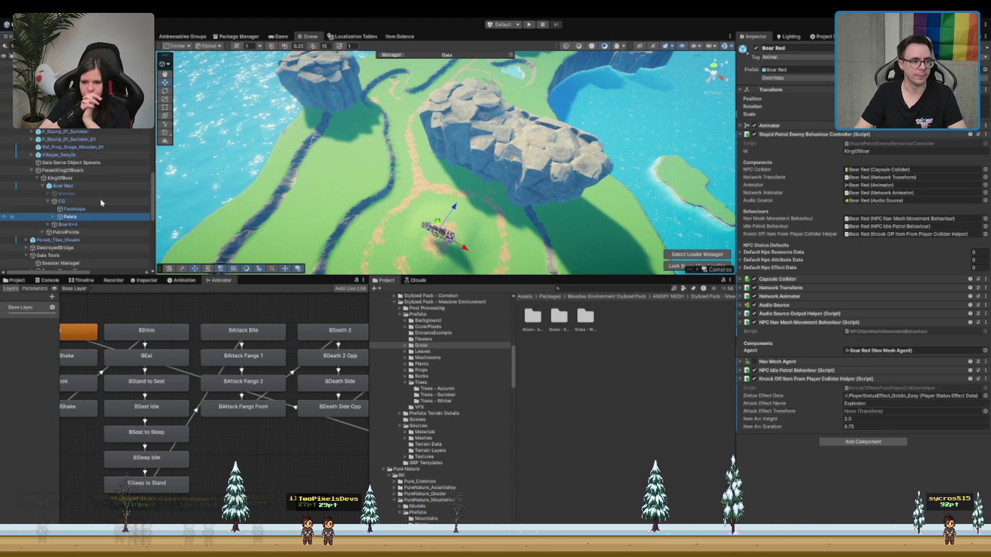
pyautogui.press('Right')
pyautogui.press('Down')
pyautogui.press('Down')
pyautogui.press('Down')
pyautogui.press('Right')
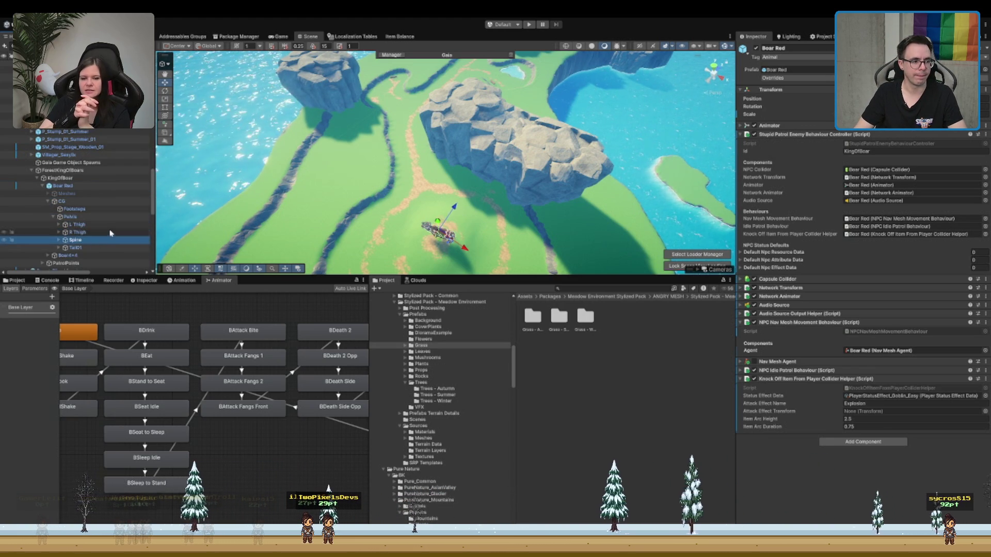
pyautogui.press('Down')
pyautogui.press('Right')
pyautogui.press('Down')
pyautogui.press('Right')
pyautogui.press('Down')
pyautogui.press('Down')
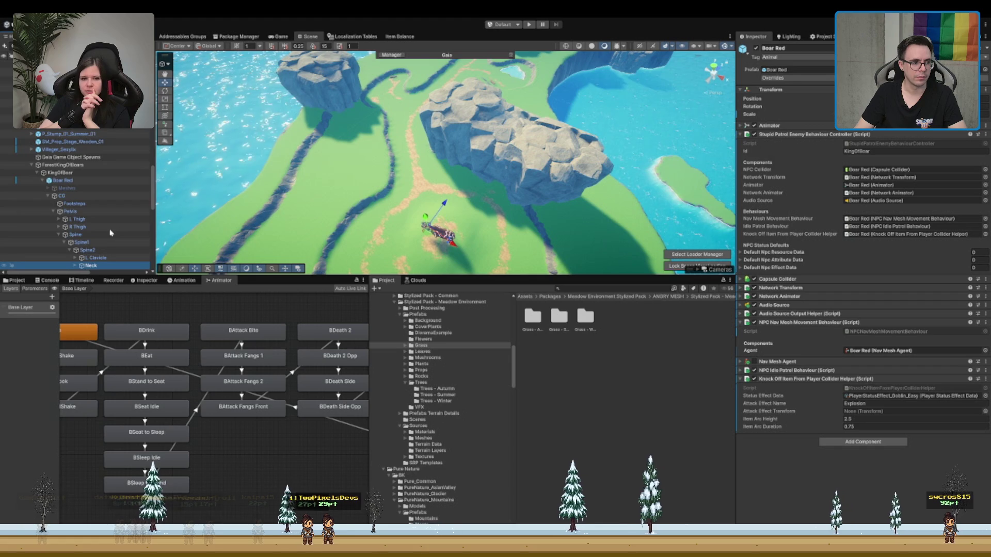
pyautogui.press('f')
pyautogui.moveTo(518, 126); pyautogui.dragTo(498, 118)
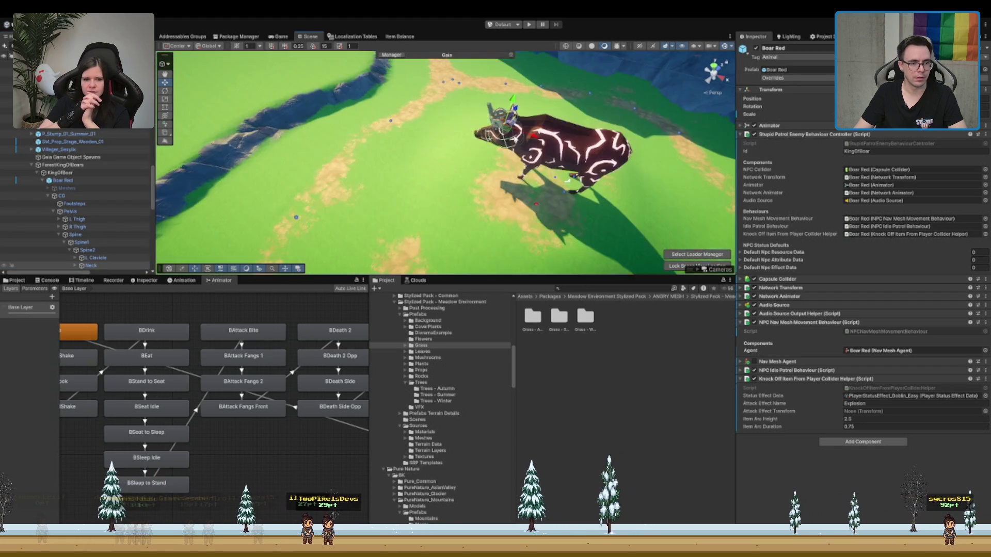
pyautogui.scroll(3, 498, 119)
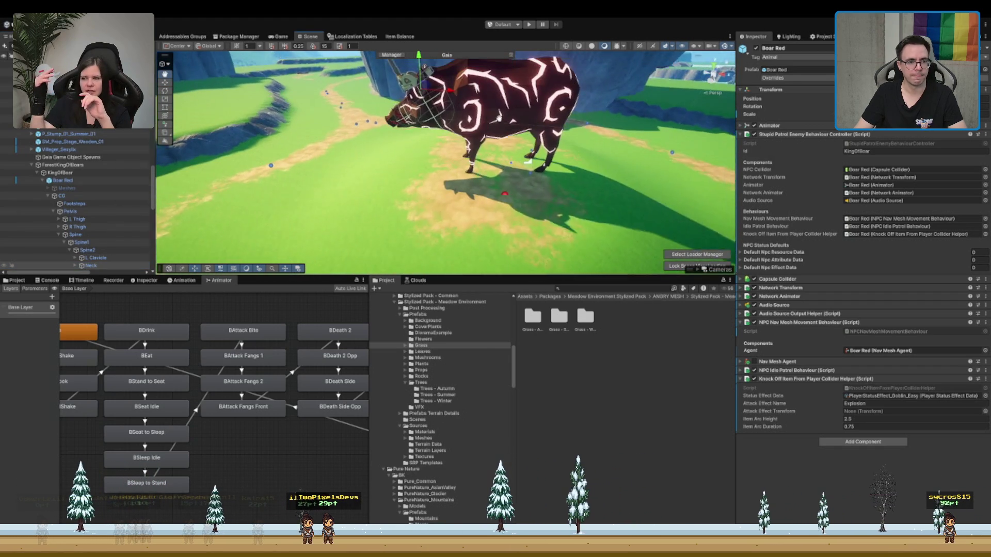
pyautogui.scroll(2, 498, 119)
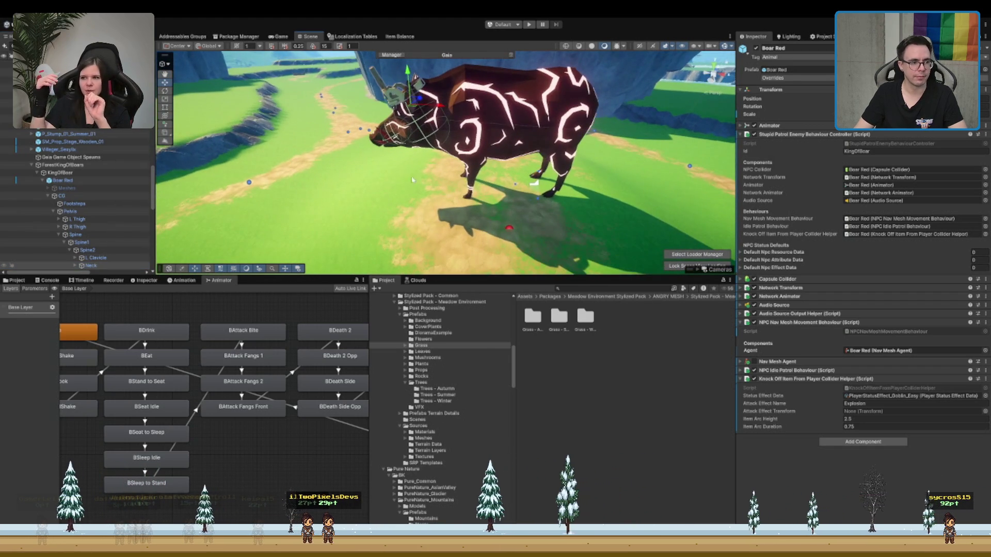
pyautogui.scroll(-2, 103, 222)
# Step: Assign the Neck bone as Attack Effect Transform and collapse NPC Nav Mesh Movement Behaviour
pyautogui.click(105, 246)
pyautogui.press('Right')
pyautogui.press('Down')
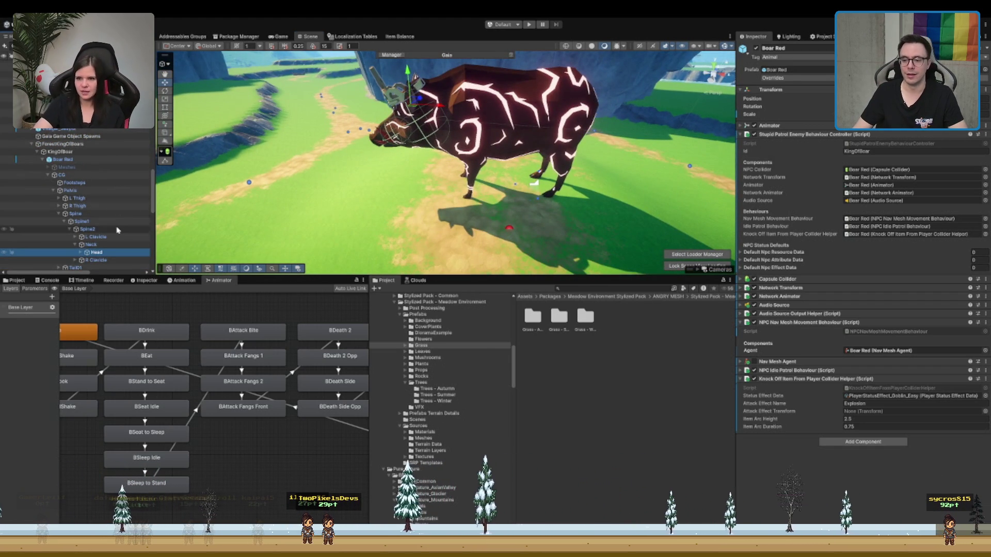
pyautogui.press('Right')
pyautogui.press('Down')
pyautogui.scroll(-3, 117, 217)
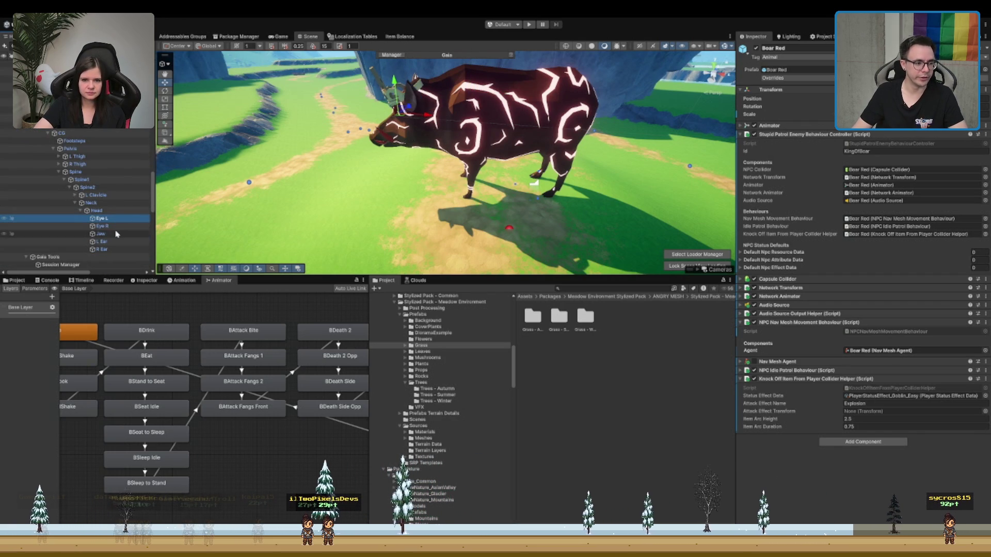
pyautogui.press('Left')
pyautogui.press('Left')
pyautogui.press('Left')
pyautogui.moveTo(126, 200)
pyautogui.mouseDown()
pyautogui.moveTo(918, 398)
pyautogui.moveTo(867, 411)
pyautogui.mouseUp()
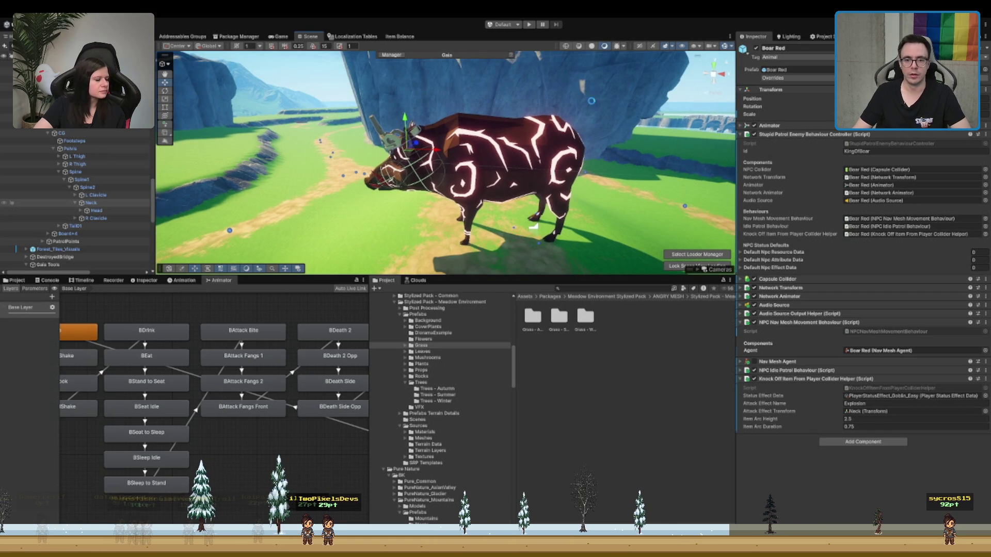
pyautogui.click(805, 322)
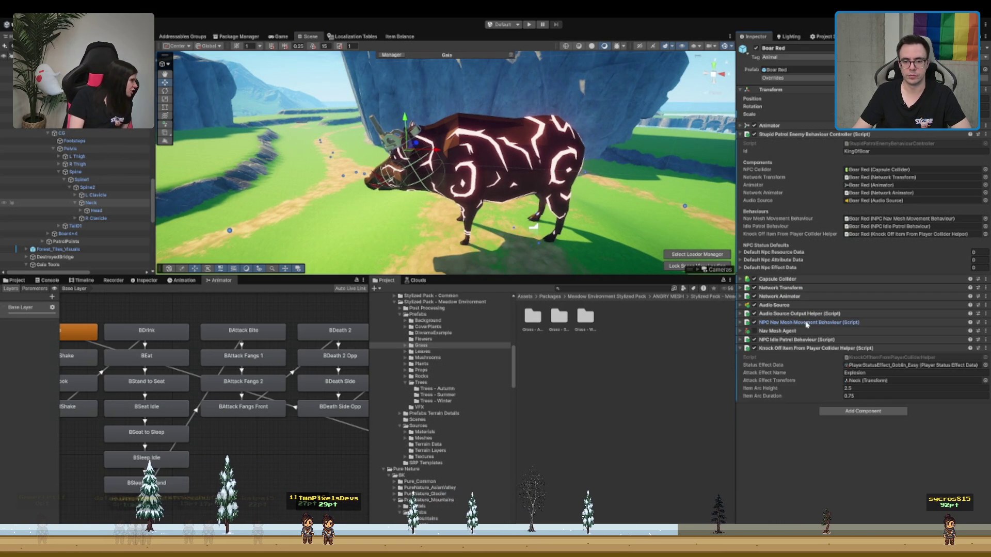
# Step: Collapse the Knock Off Item helper, expand Network Transform and untick its scale sync
pyautogui.click(830, 421)
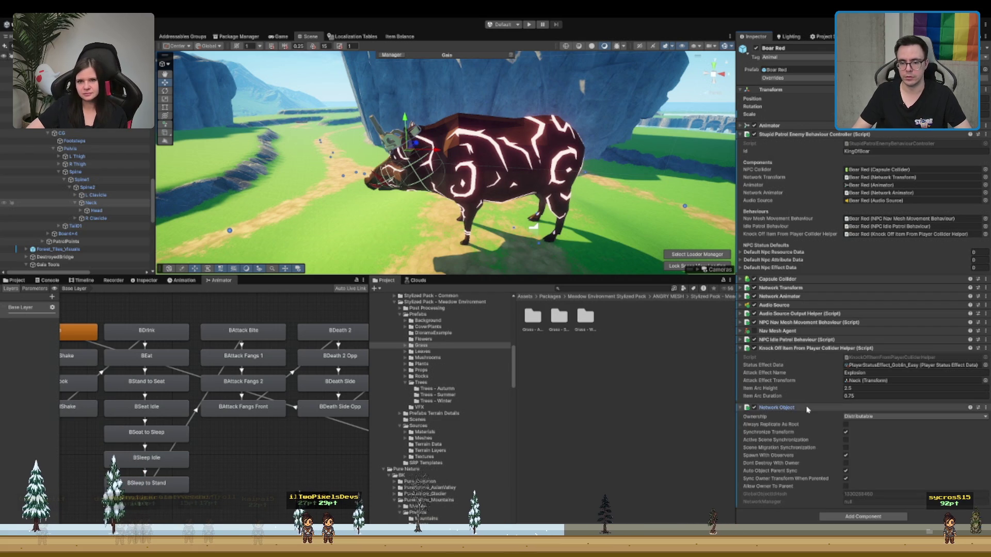
pyautogui.click(788, 352)
pyautogui.click(823, 288)
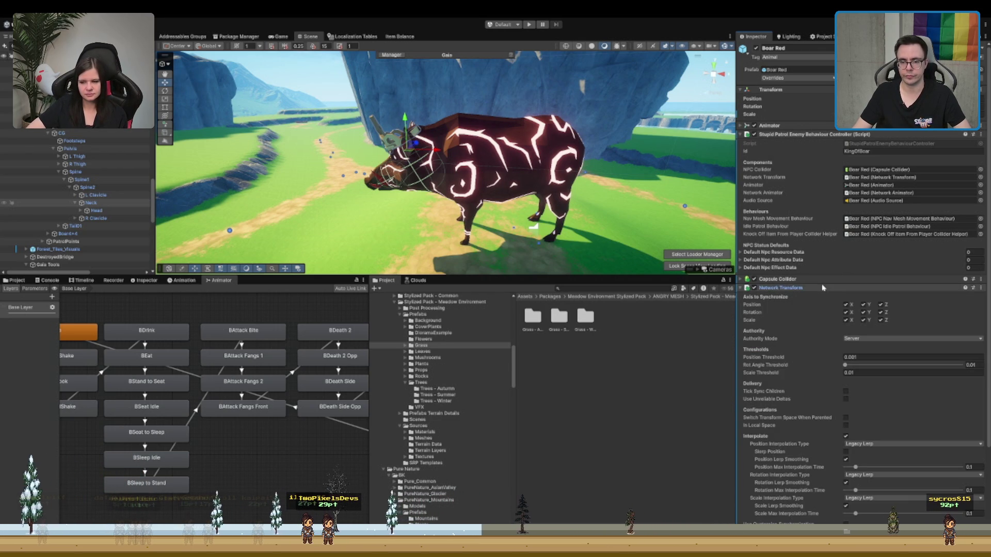
pyautogui.click(884, 320)
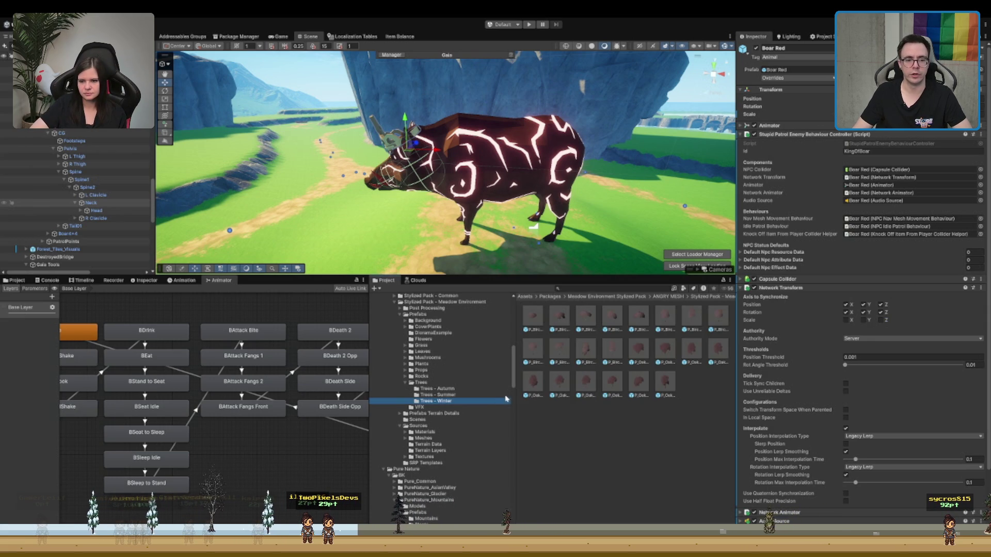
pyautogui.click(650, 324)
# Step: Re-parent props SM_Prop_Hammer_02 through SM_Bld_Ruin_05 in the Hierarchy, then select Forest_Biome Biome
pyautogui.scroll(-10, 437, 391)
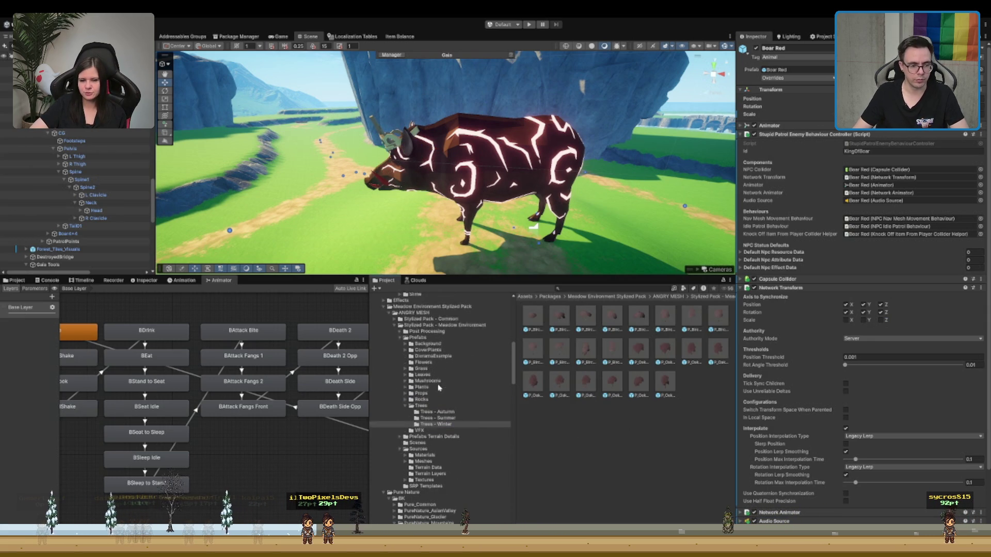
pyautogui.scroll(-10, 123, 203)
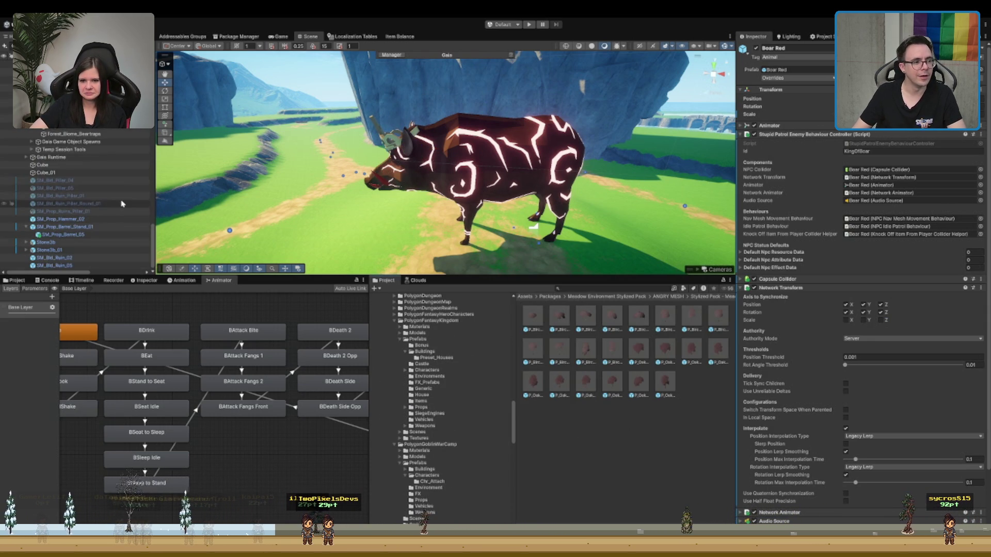
pyautogui.click(77, 227)
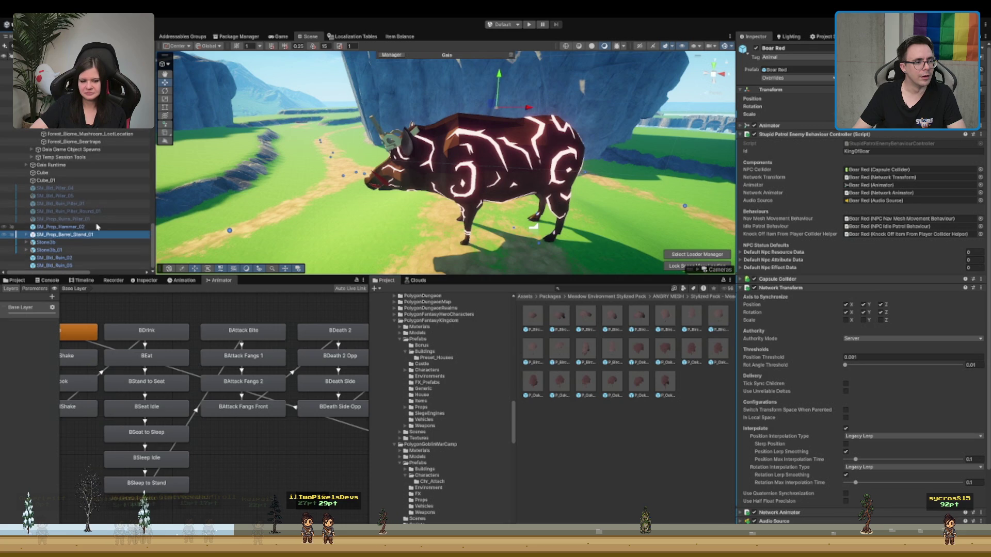
pyautogui.keyDown('shift'); pyautogui.click(72, 257); pyautogui.keyUp('shift')
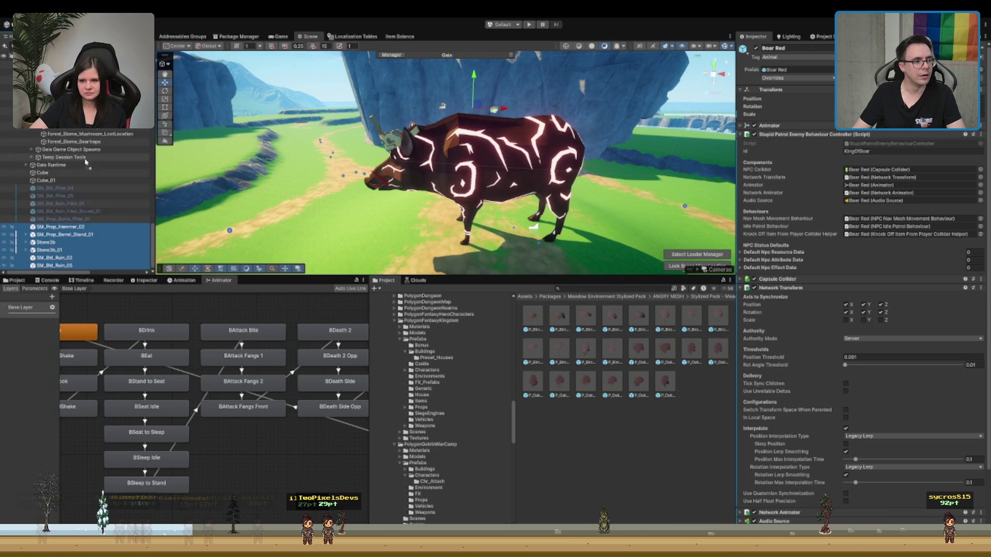
pyautogui.scroll(4, 77, 201)
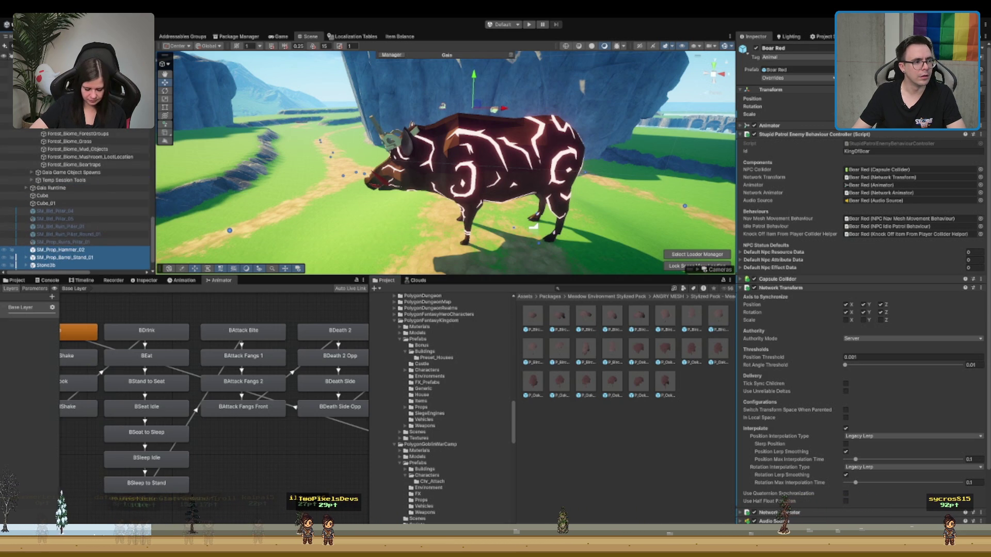
pyautogui.moveTo(77, 149); pyautogui.dragTo(77, 93)
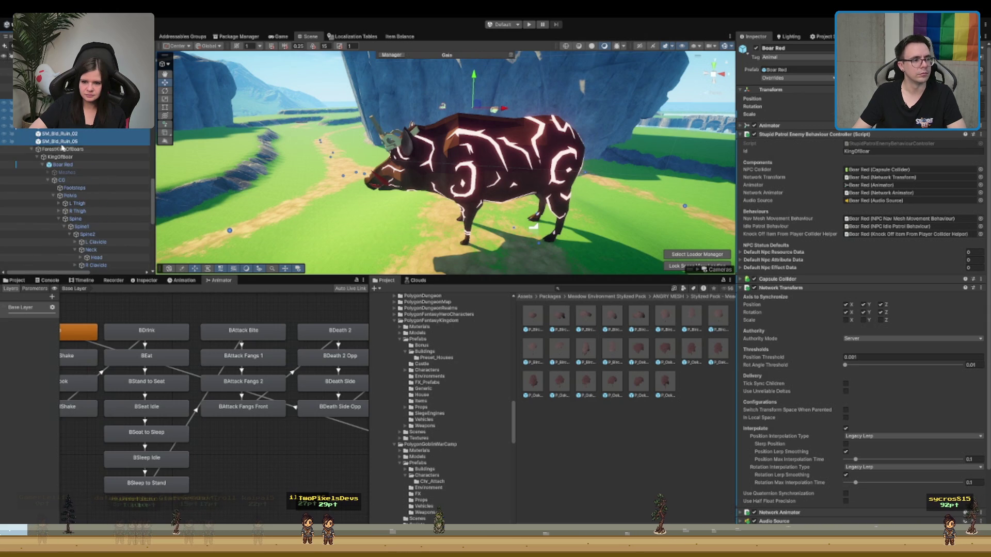
pyautogui.moveTo(62, 147); pyautogui.dragTo(61, 147)
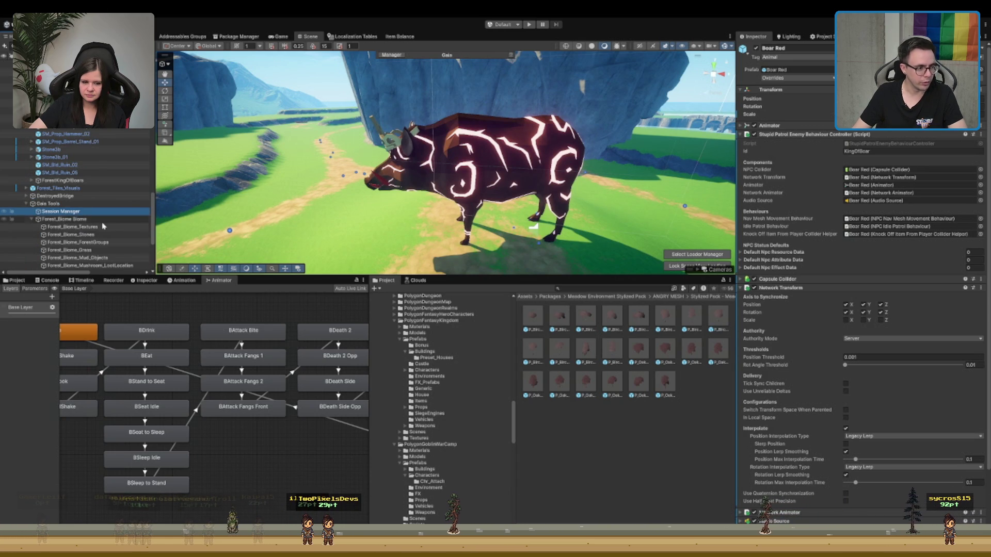
pyautogui.scroll(-3, 103, 226)
pyautogui.click(64, 156)
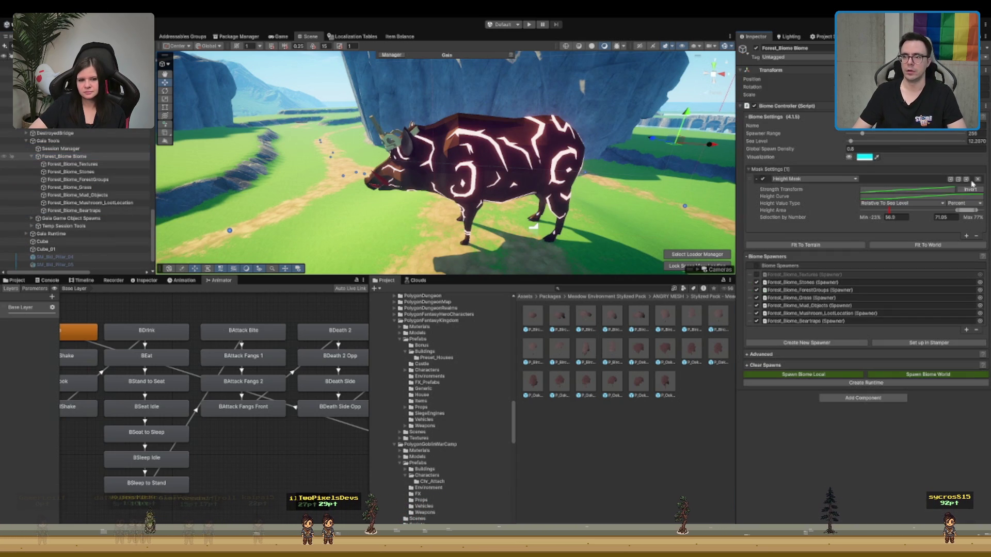
# Step: Run Spawn Biome World for the forest biome, check the result, then select the terrain
pyautogui.click(927, 374)
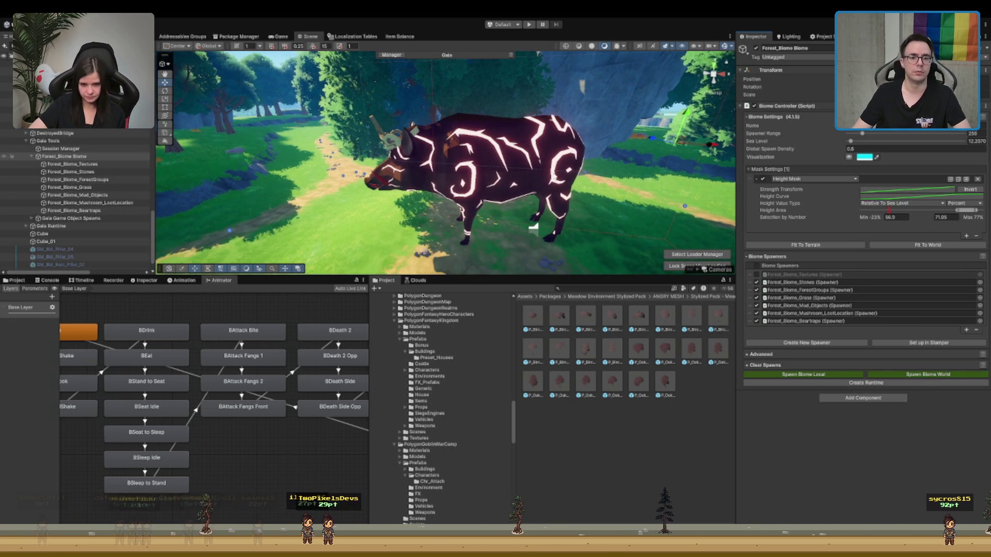
pyautogui.scroll(-10, 533, 229)
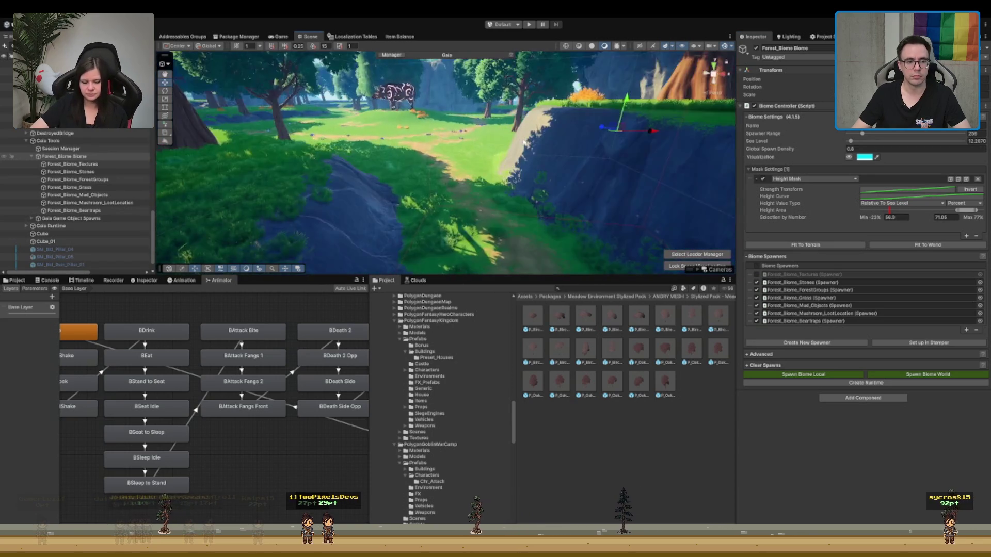
pyautogui.scroll(10, 525, 143)
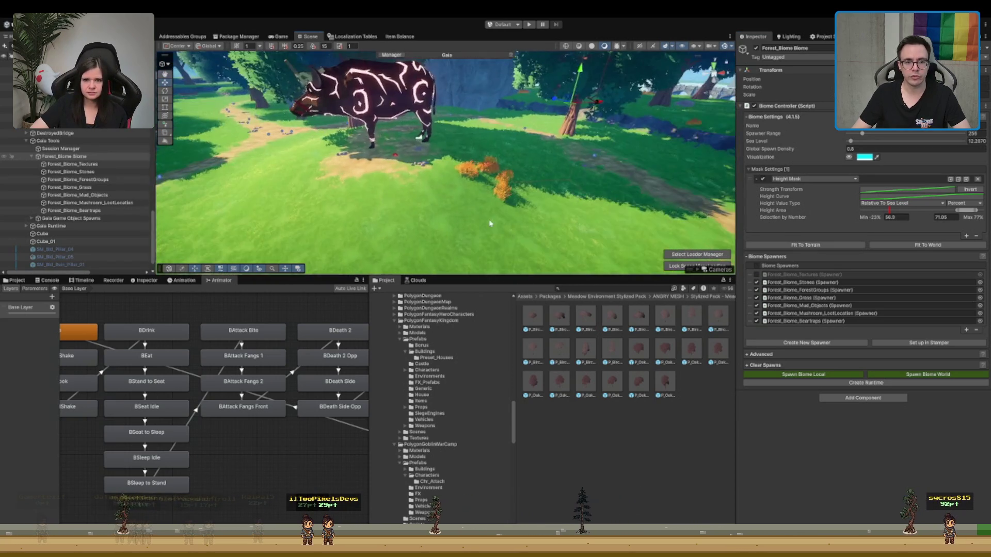
pyautogui.click(490, 223)
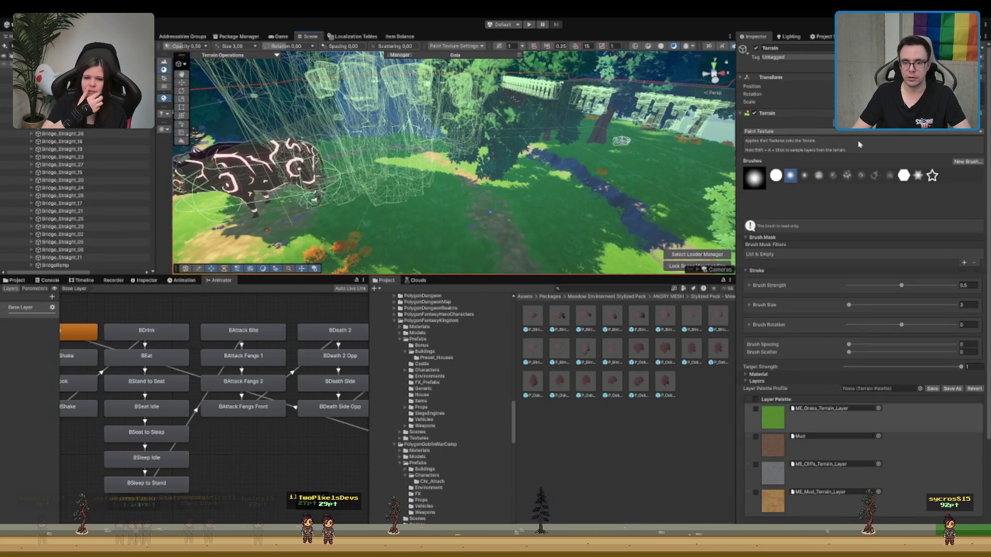
# Step: Switch the terrain to Paint Trees, place a tree, and fly around the island inspecting the forest
pyautogui.click(861, 122)
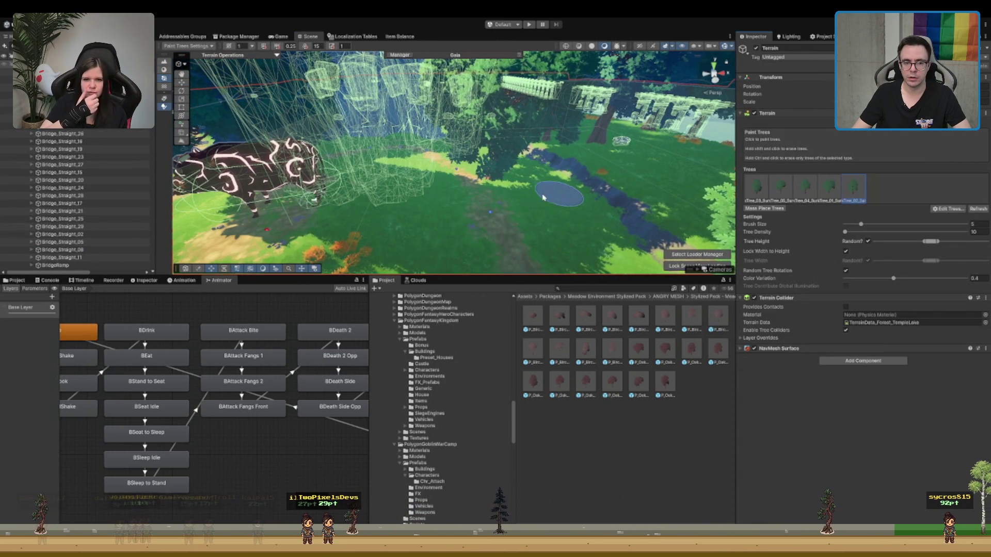
pyautogui.click(510, 168)
pyautogui.moveTo(424, 186); pyautogui.dragTo(640, 157)
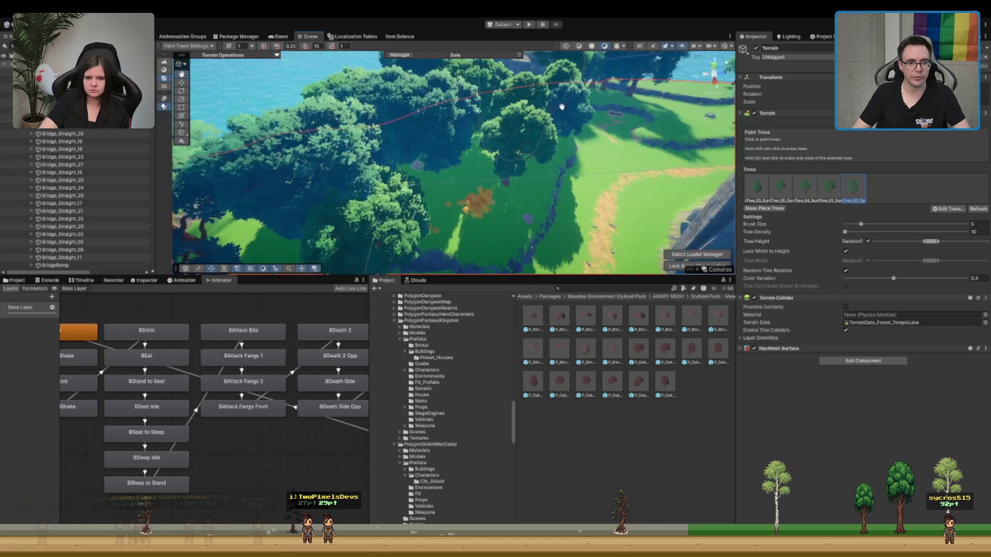
pyautogui.moveTo(490, 148)
pyautogui.mouseDown()
pyautogui.moveTo(533, 157)
pyautogui.moveTo(553, 204)
pyautogui.moveTo(319, 70)
pyautogui.moveTo(527, 190)
pyautogui.moveTo(492, 140)
pyautogui.moveTo(491, 190)
pyautogui.mouseUp()
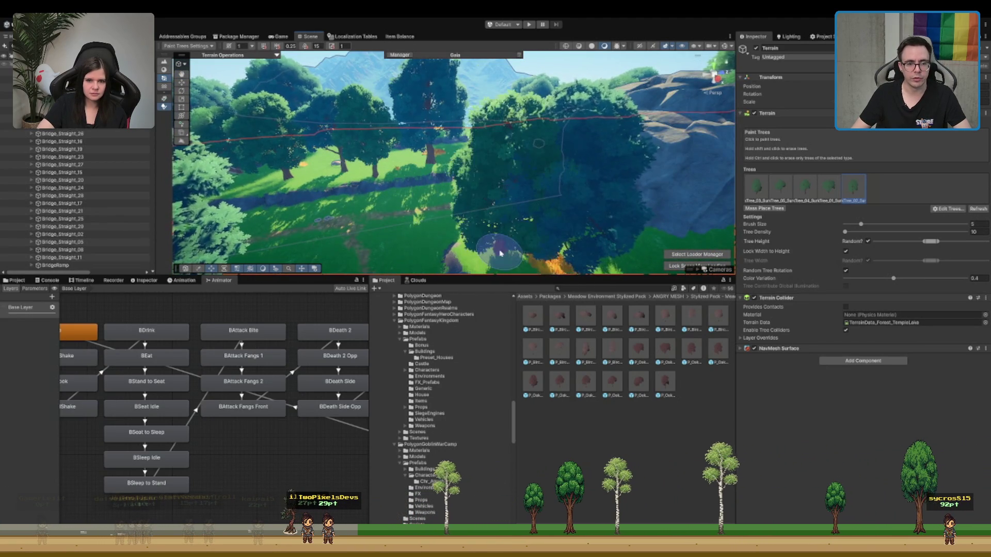
pyautogui.moveTo(604, 238); pyautogui.dragTo(414, 183)
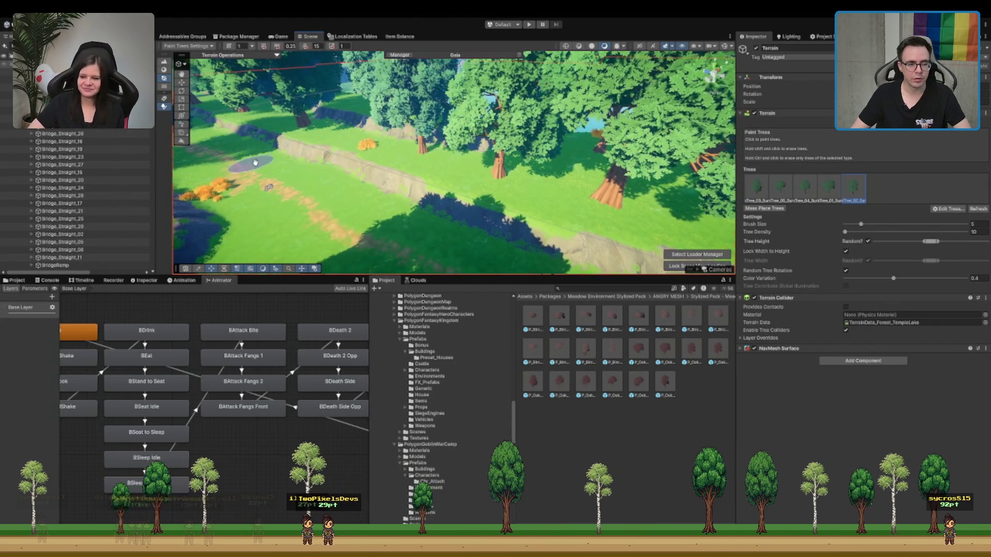
pyautogui.moveTo(255, 163)
pyautogui.mouseDown()
pyautogui.moveTo(559, 166)
pyautogui.moveTo(633, 122)
pyautogui.moveTo(360, 167)
pyautogui.moveTo(539, 225)
pyautogui.moveTo(461, 176)
pyautogui.moveTo(417, 207)
pyautogui.moveTo(454, 227)
pyautogui.moveTo(480, 204)
pyautogui.moveTo(470, 197)
pyautogui.mouseUp()
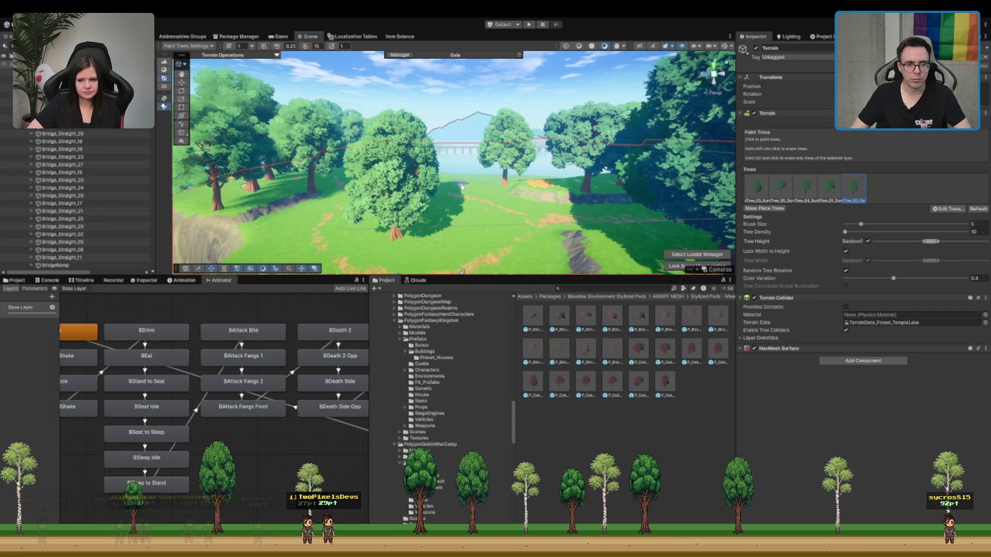
pyautogui.moveTo(305, 206); pyautogui.dragTo(375, 211)
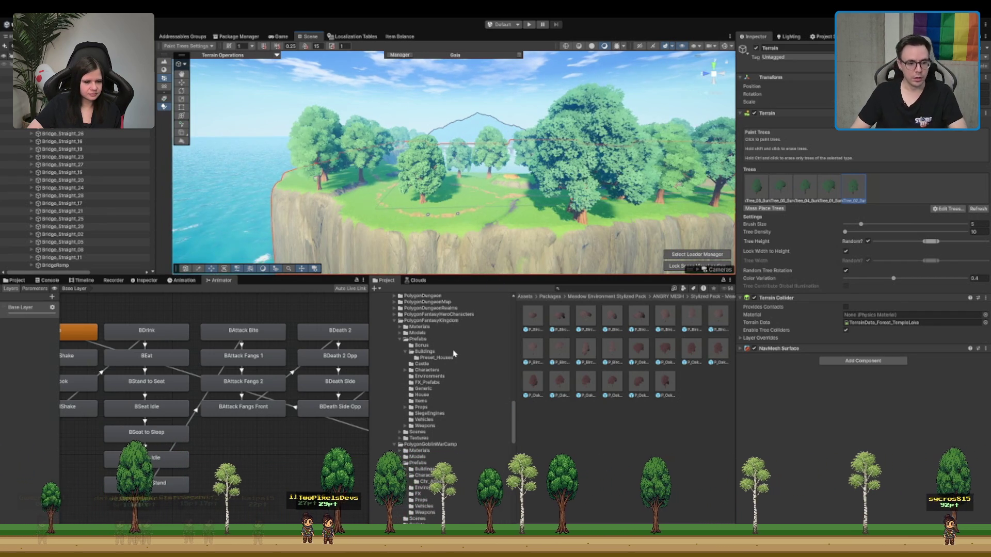
pyautogui.click(451, 322)
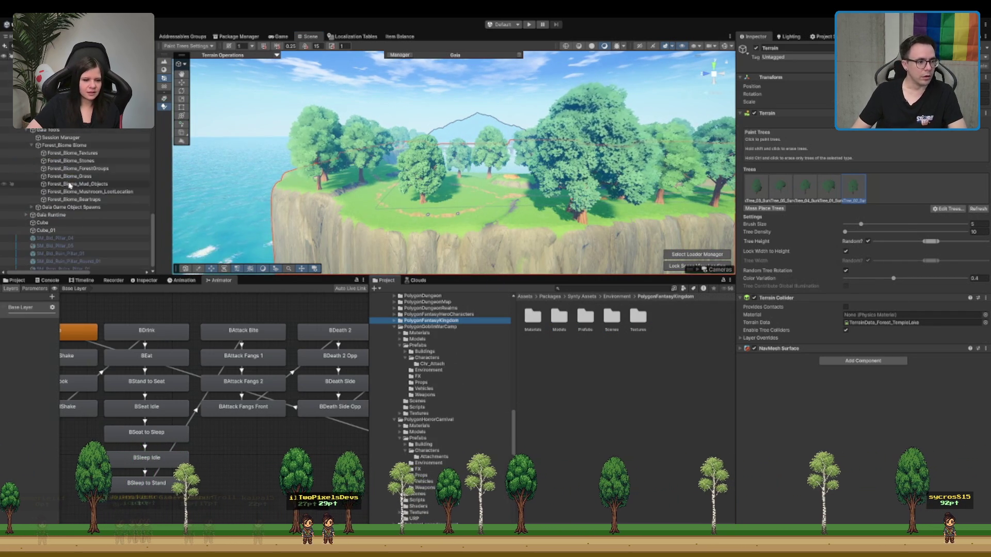
# Step: Deactivate the Forest_Tiles_Visuals object with Alt+Shift+A
pyautogui.click(48, 203)
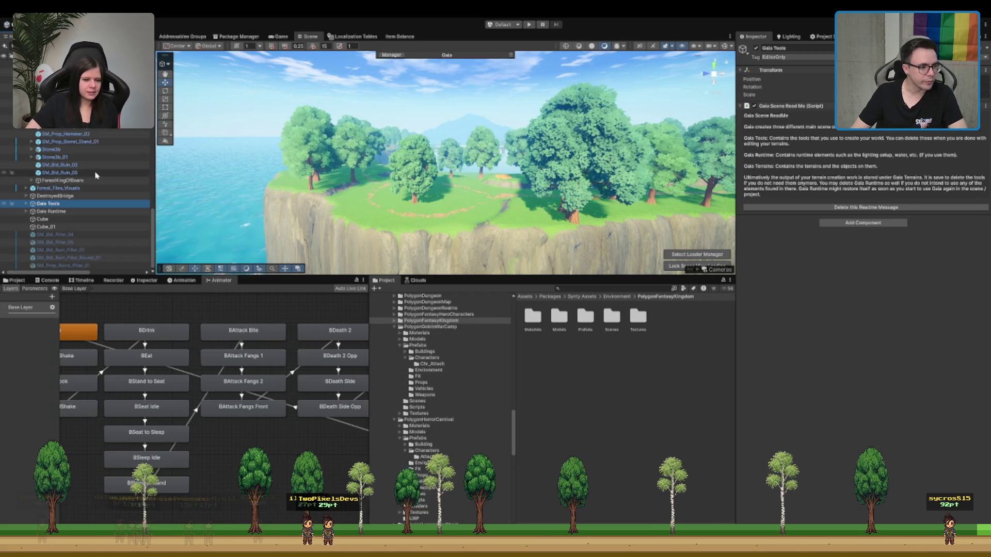
pyautogui.click(58, 188)
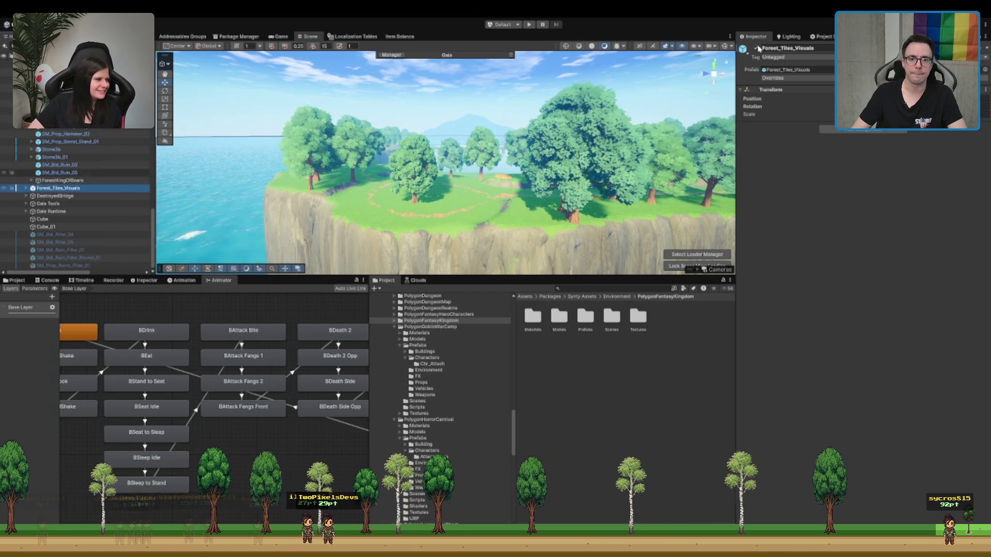
pyautogui.hotkey('alt', 'shift', 'a')
# Step: Select the Boot scene in Assets/Scenes and enter Play mode
pyautogui.scroll(10, 425, 315)
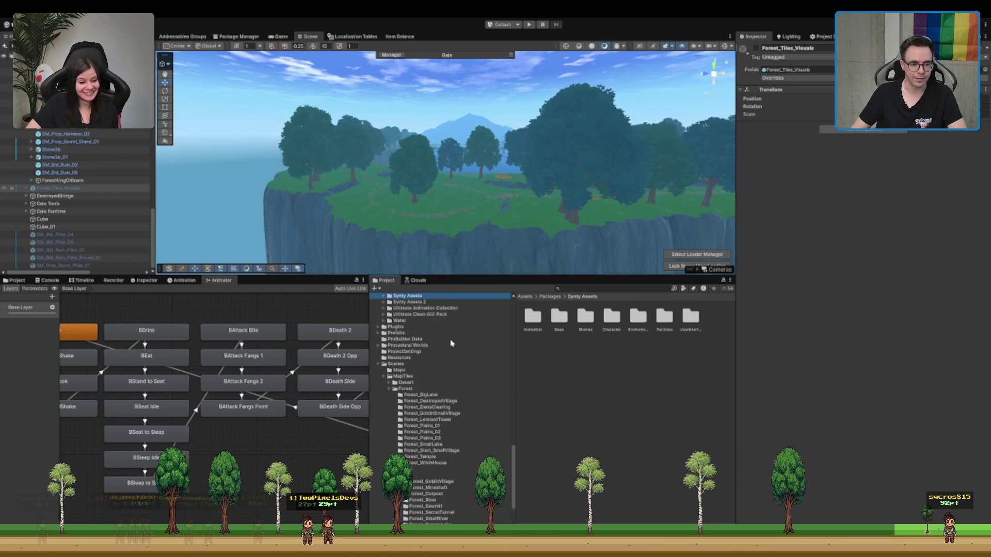
pyautogui.click(437, 302)
pyautogui.click(395, 339)
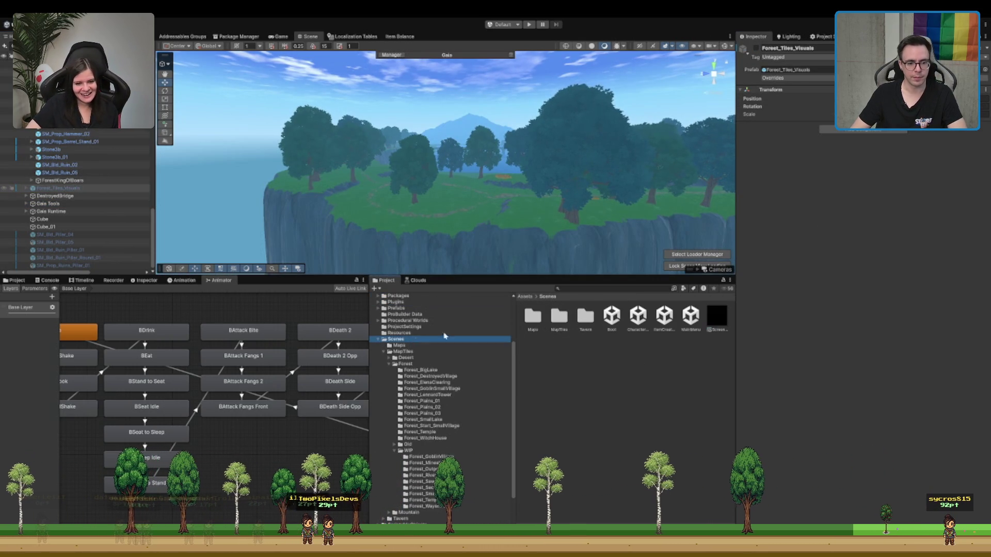
pyautogui.click(611, 316)
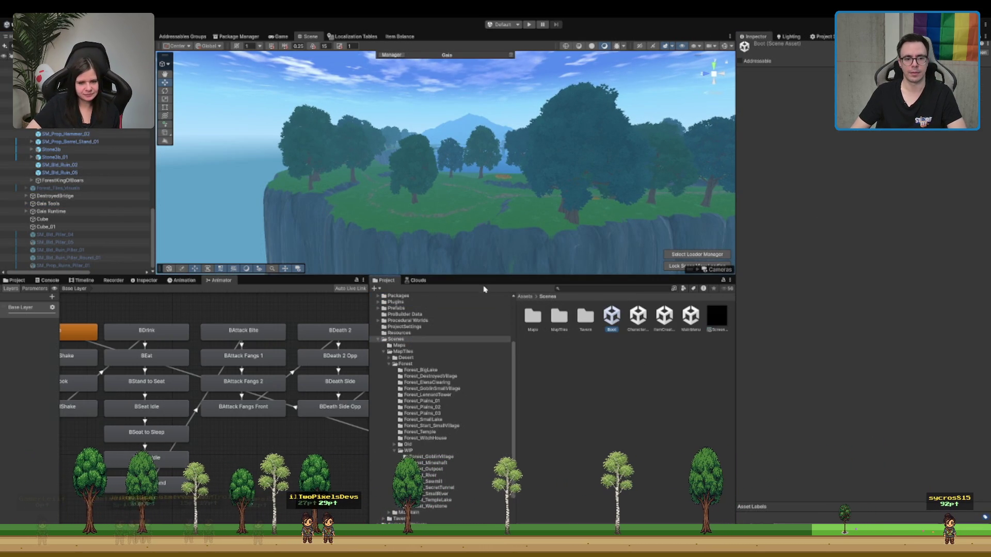
pyautogui.click(530, 25)
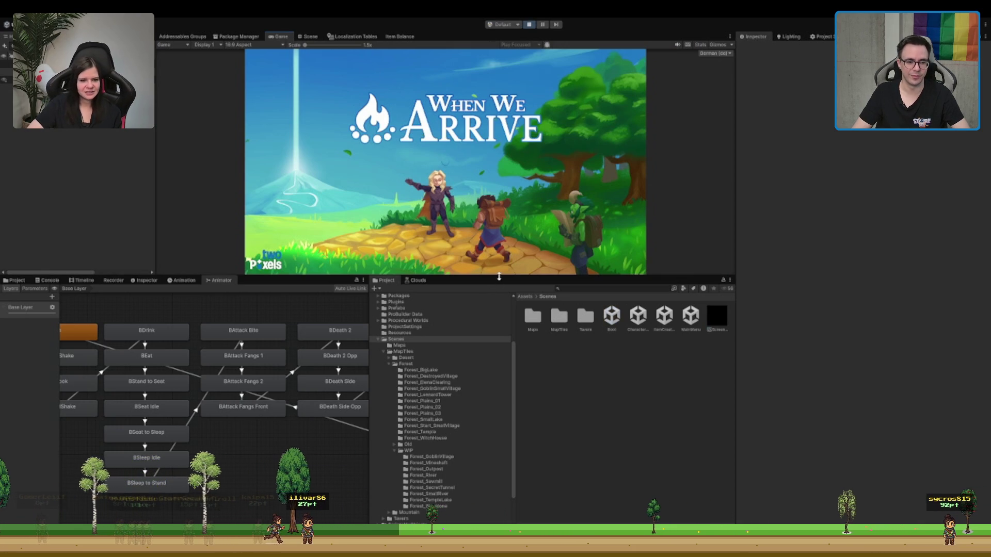
# Step: Enlarge the Game view, start an Einzelspieler game, and run the character along the village path
pyautogui.moveTo(499, 278)
pyautogui.mouseDown()
pyautogui.moveTo(499, 348)
pyautogui.moveTo(540, 399)
pyautogui.moveTo(536, 378)
pyautogui.mouseUp()
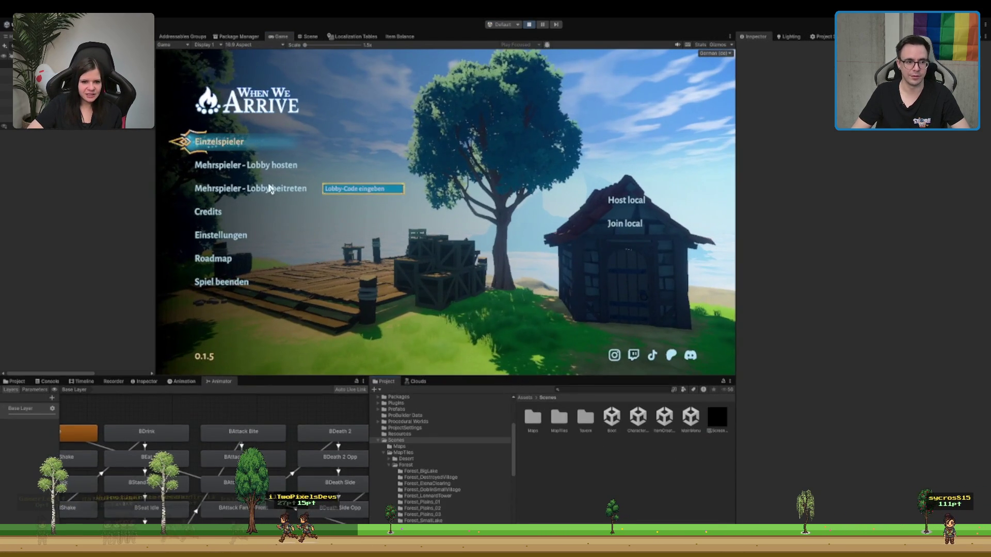
pyautogui.click(239, 143)
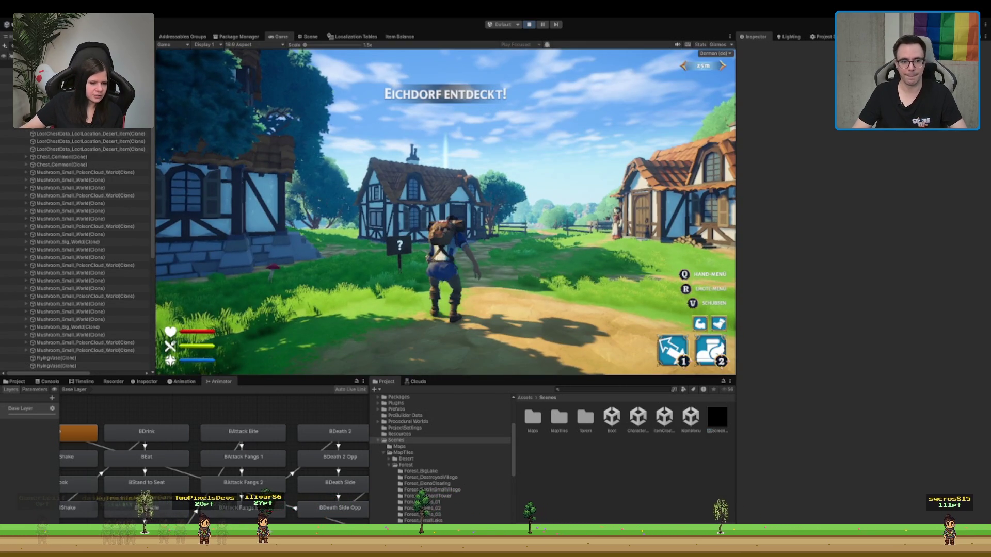
pyautogui.press('w')
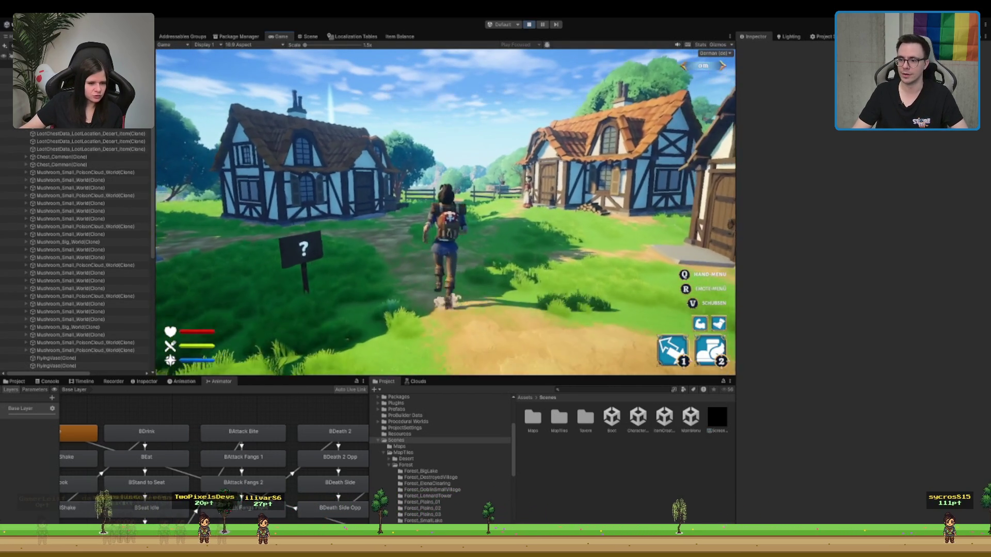
pyautogui.press('2')
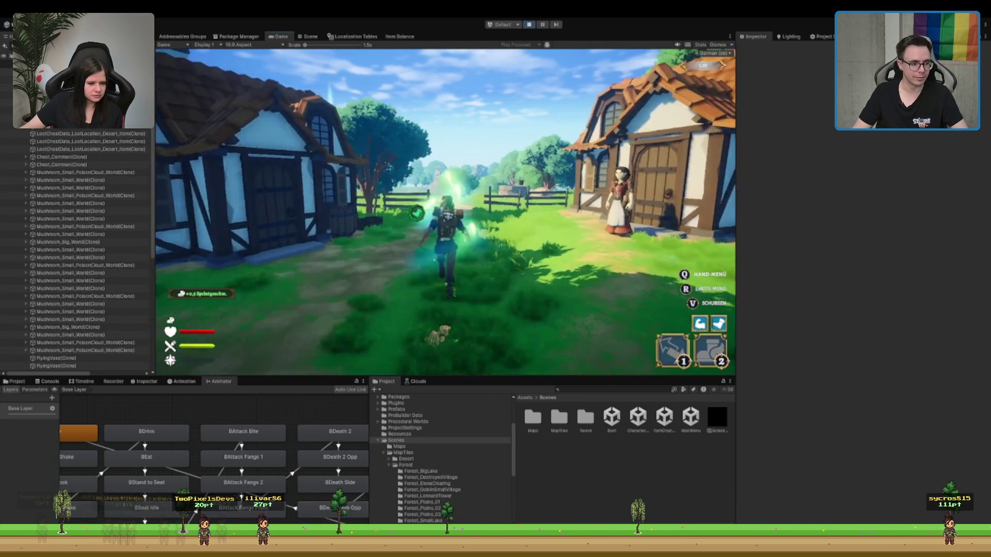
# Step: Inspect a NullReferenceException stack trace in the Console, then frame the player in Scene view
pyautogui.click(48, 381)
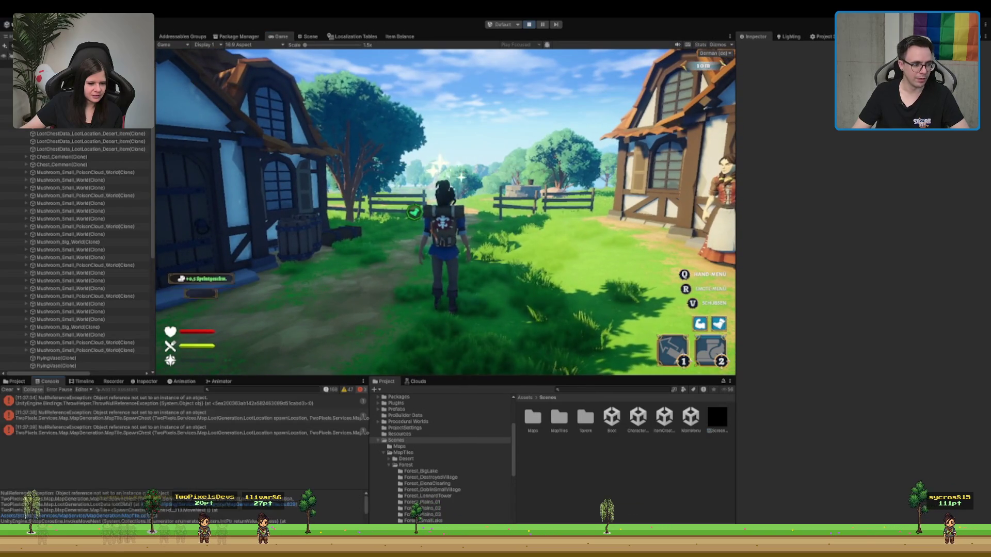
pyautogui.click(134, 432)
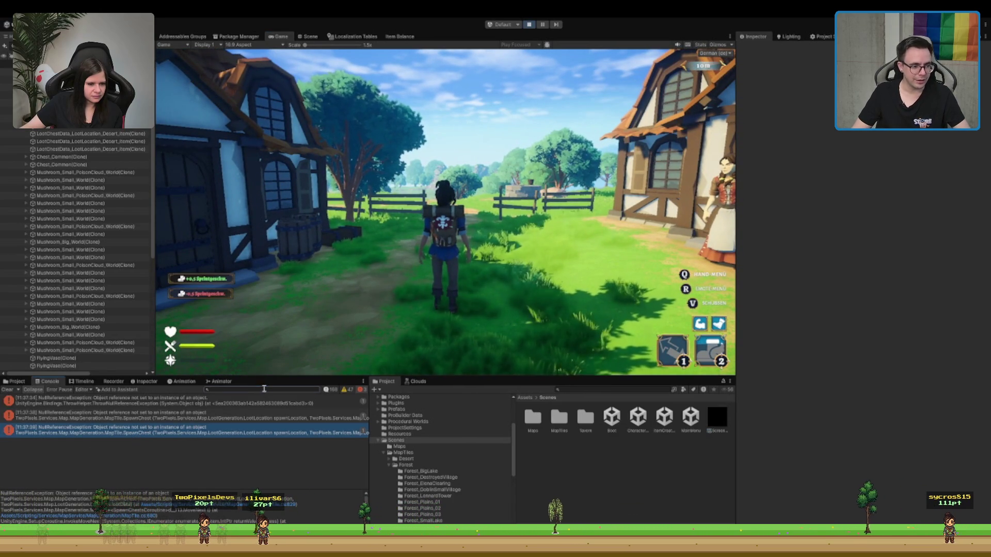
pyautogui.press('w')
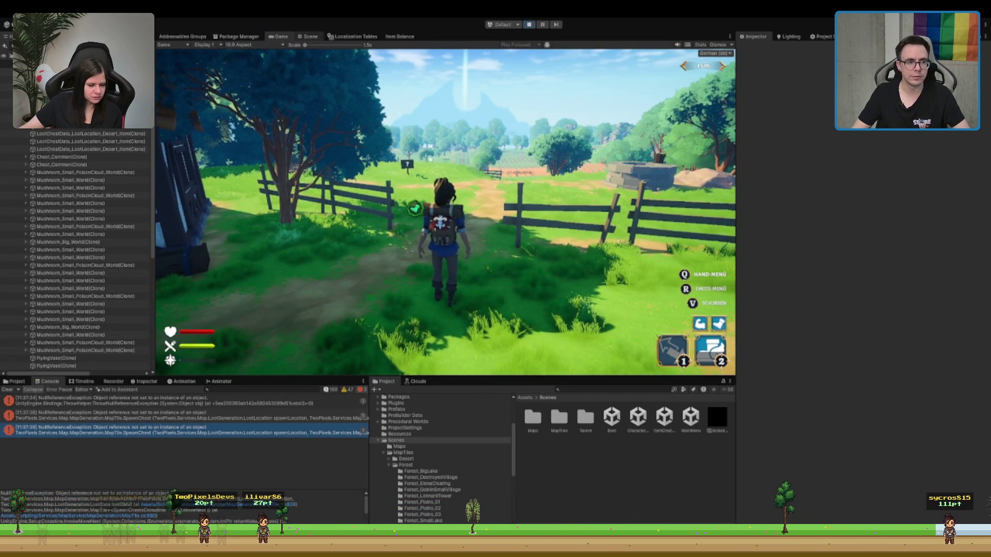
pyautogui.hotkey('ctrl', '1')
pyautogui.press('f')
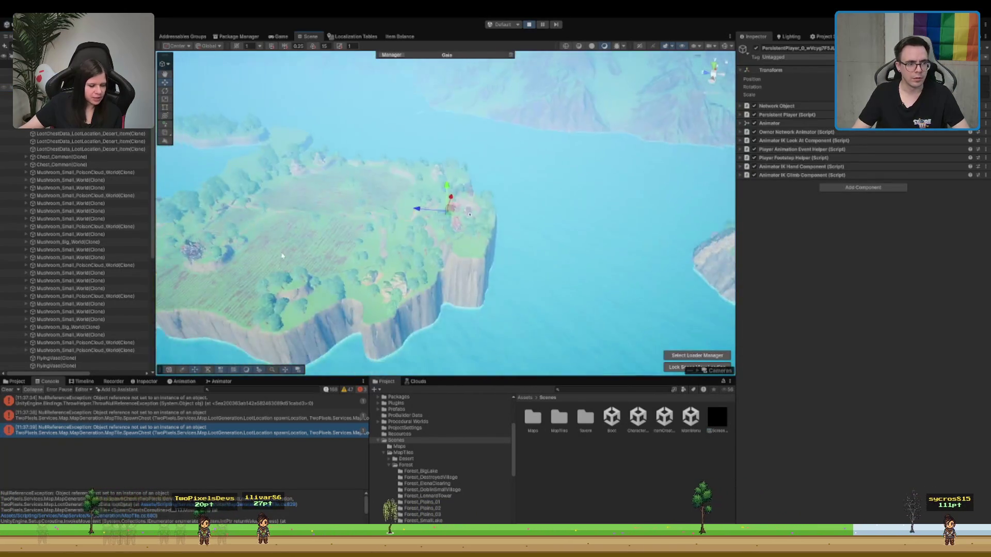
# Step: Run the character onward through the forest toward the fence
pyautogui.scroll(8, 501, 255)
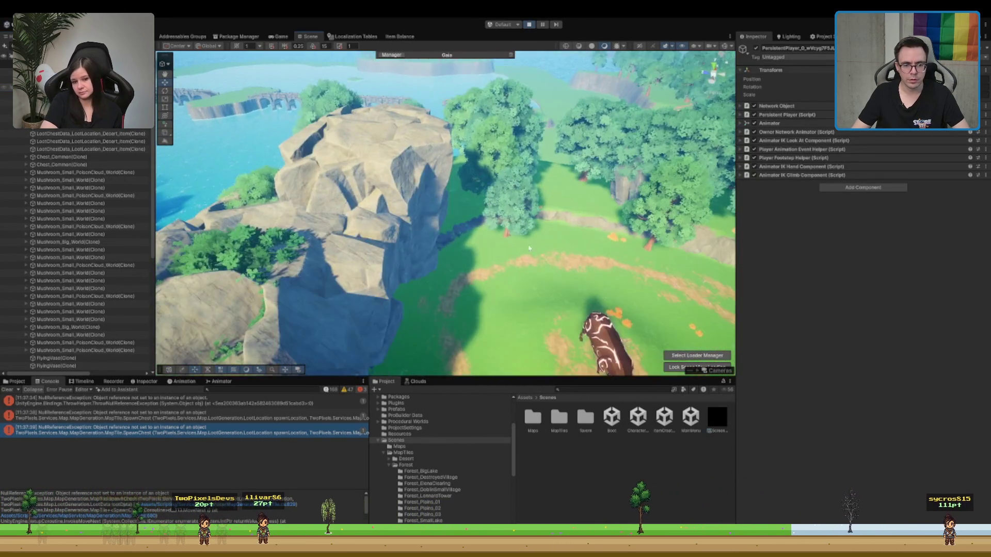
pyautogui.scroll(3, 529, 248)
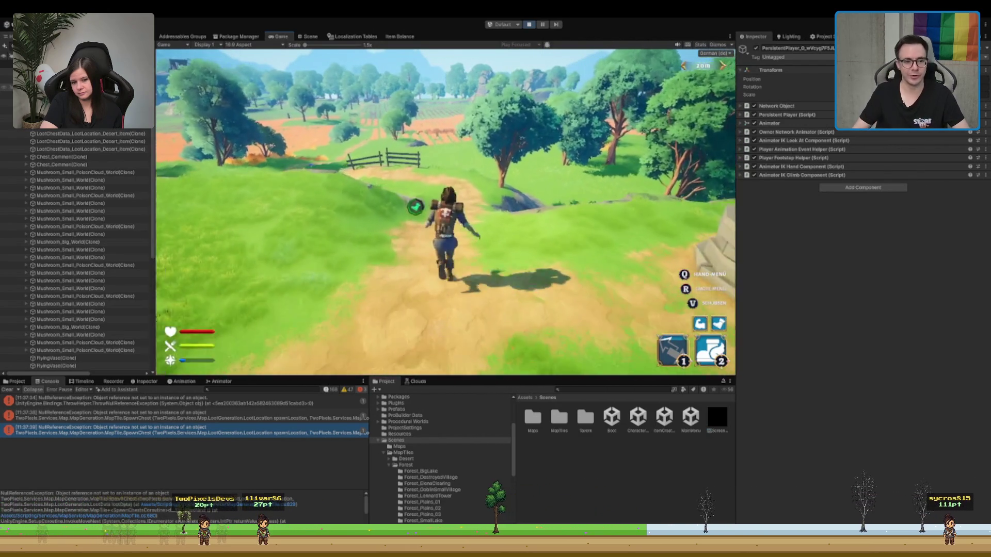
pyautogui.press('w')
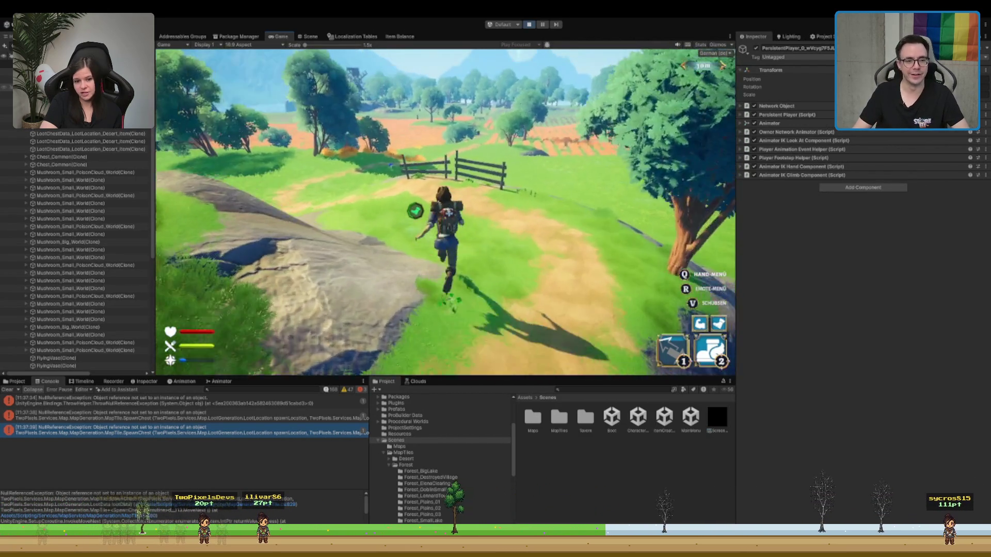
pyautogui.press('w')
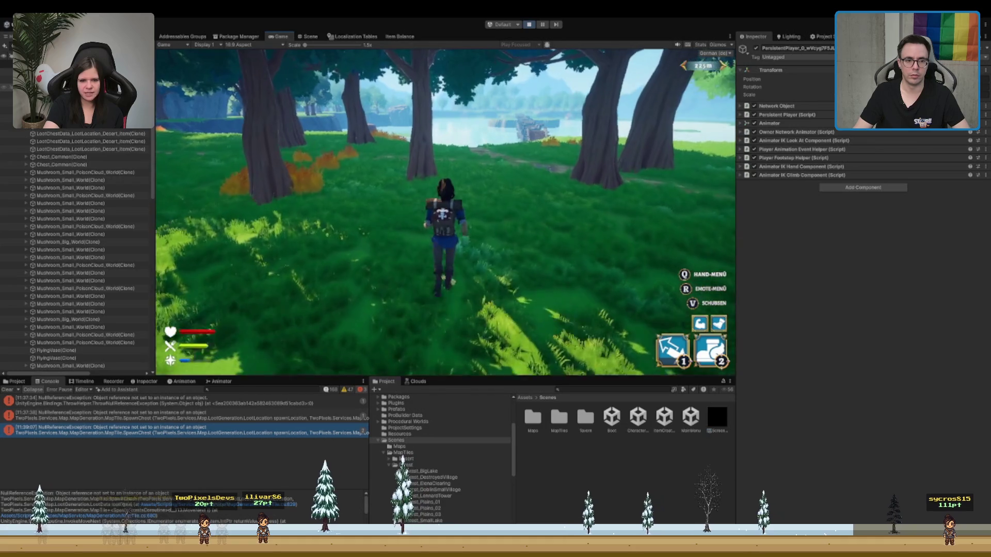
# Step: In Scene view, select Boar Red under ForestKingOfBoars and frame it
pyautogui.hotkey('ctrl', '1')
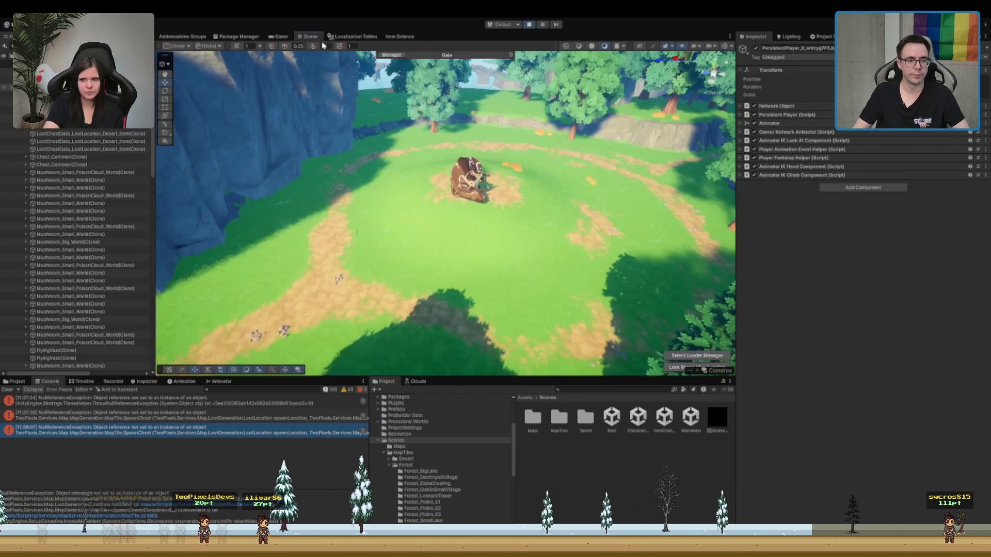
pyautogui.click(434, 191)
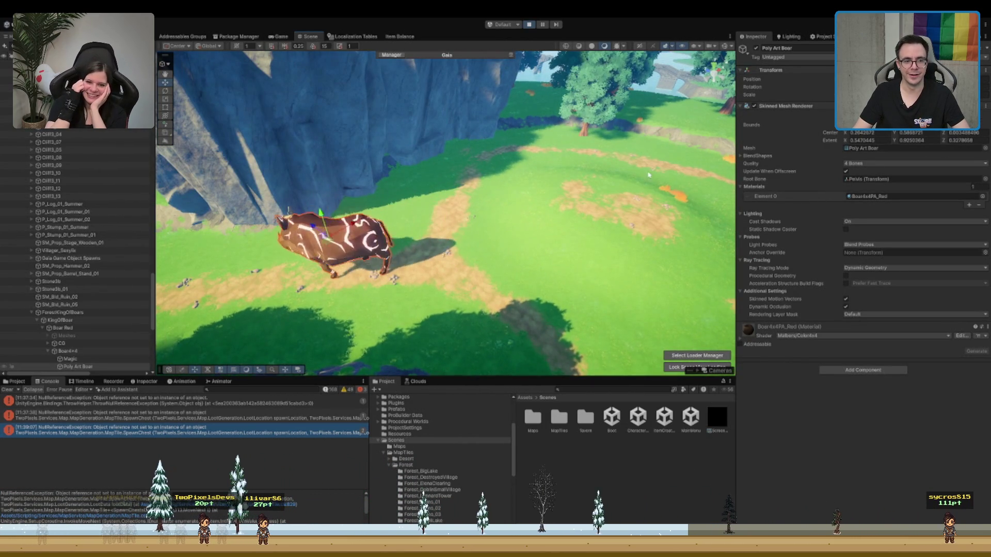
pyautogui.click(82, 320)
pyautogui.press('Up')
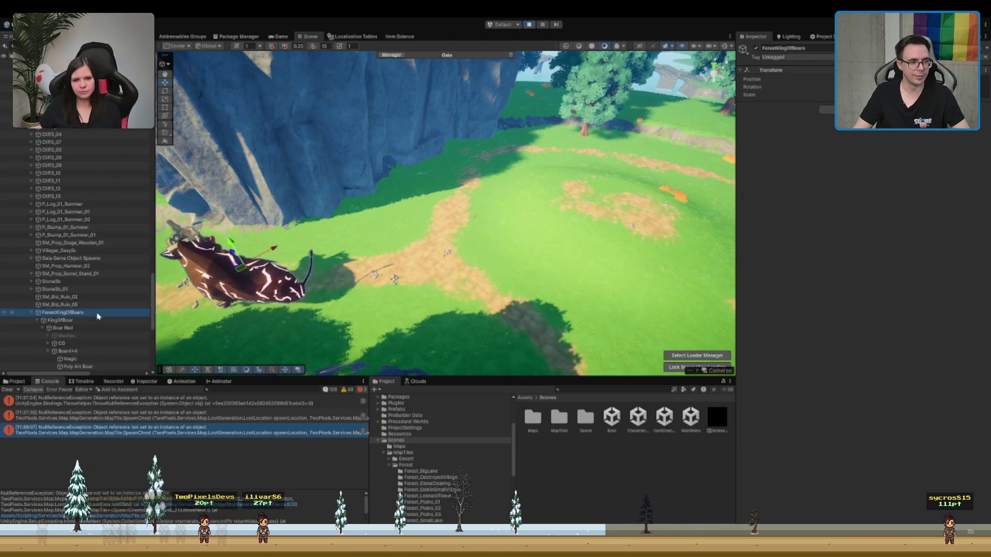
pyautogui.click(62, 328)
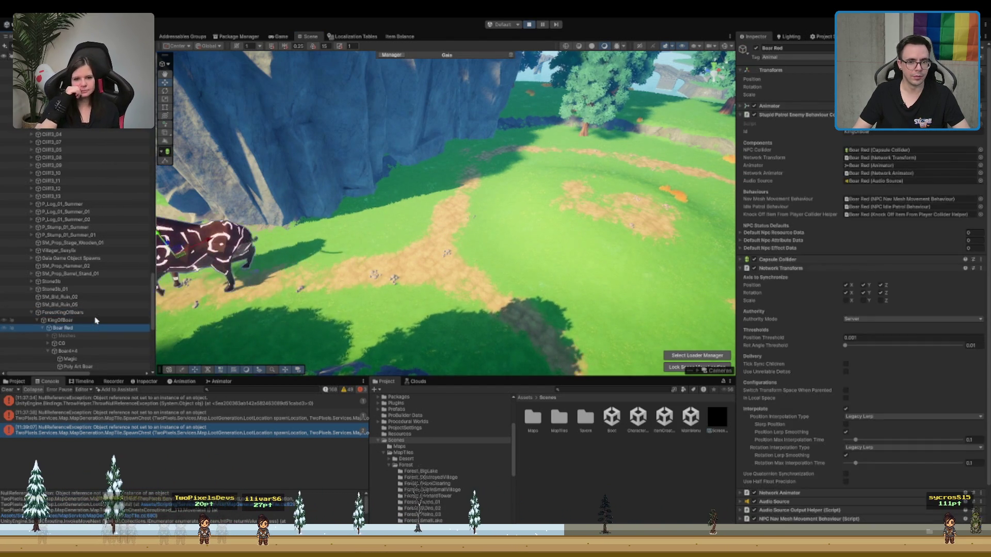
pyautogui.press('f')
pyautogui.scroll(3, 352, 281)
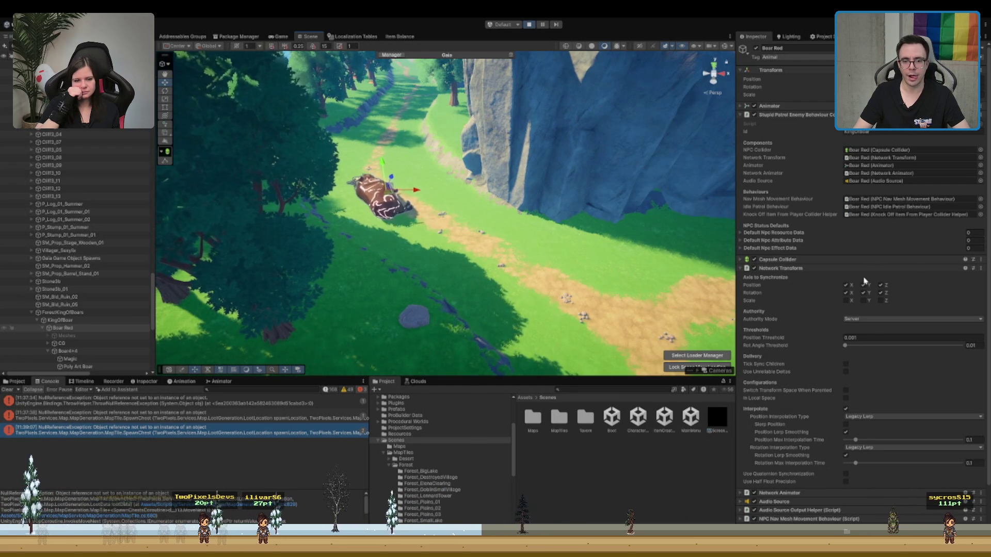
# Step: Collapse Network Transform, expand the Animator component, follow the boar, then stop Play mode
pyautogui.click(867, 268)
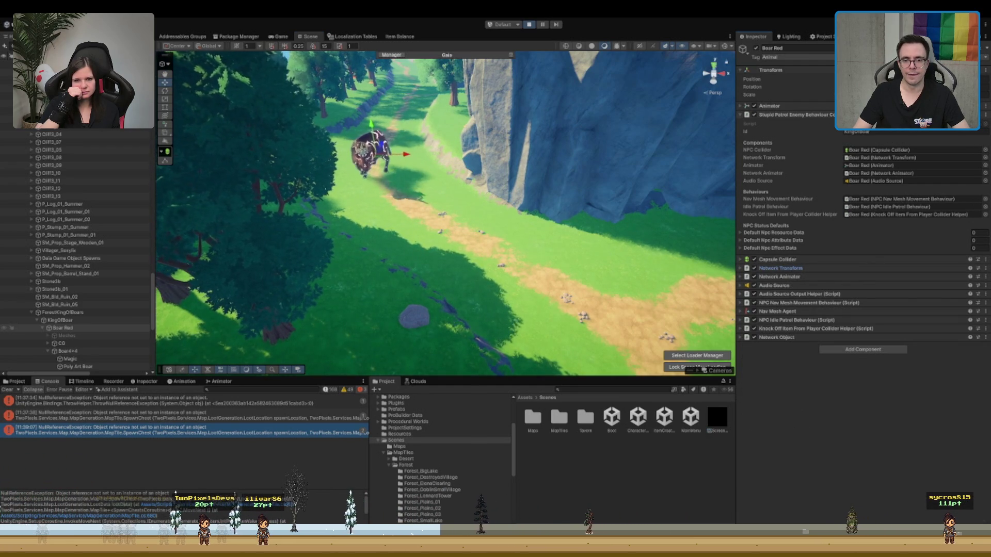
pyautogui.click(779, 106)
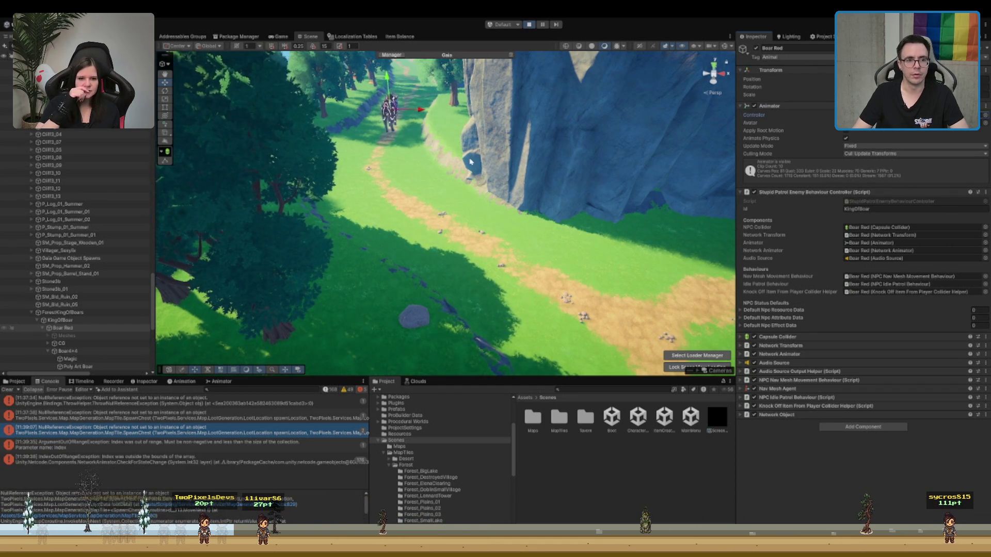
pyautogui.hotkey('shift', 'f')
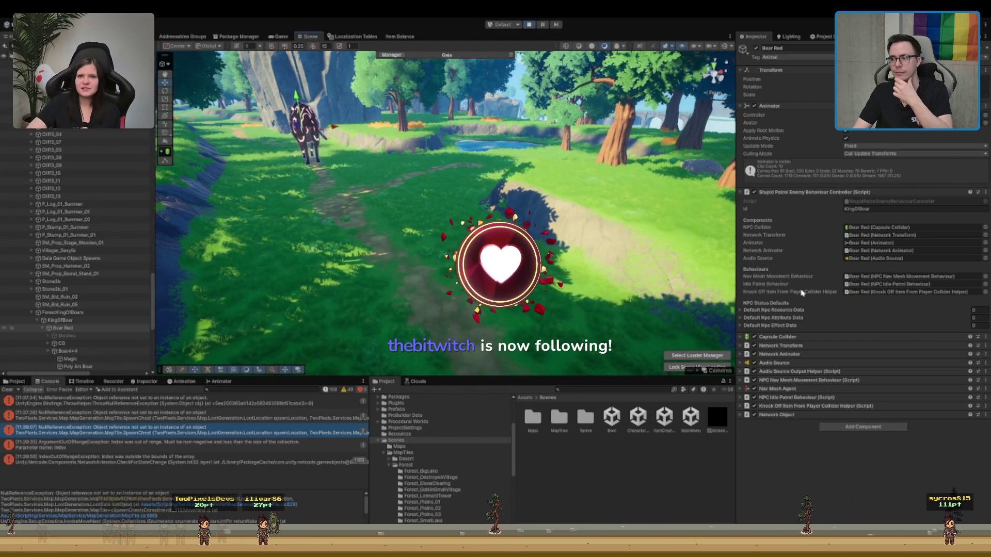
pyautogui.press('f')
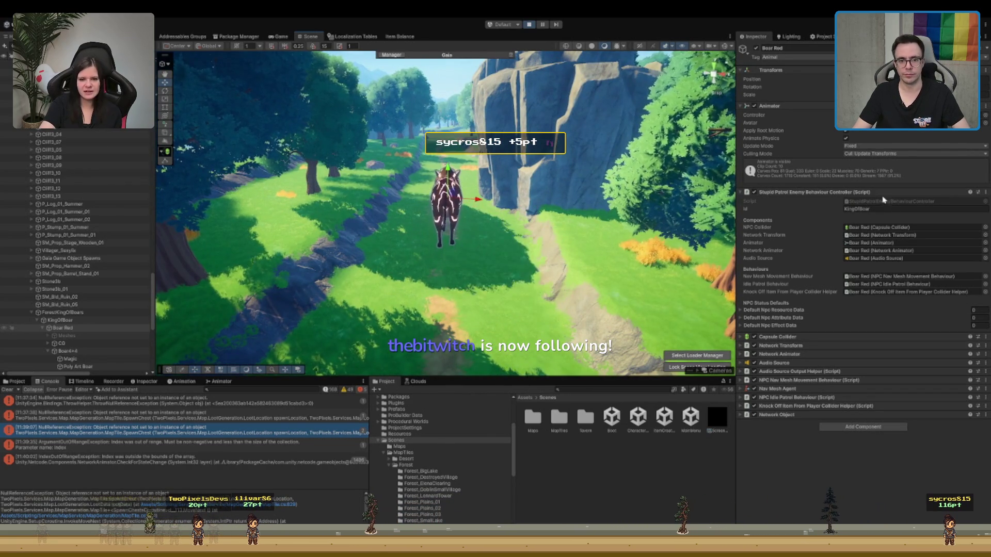
pyautogui.click(529, 24)
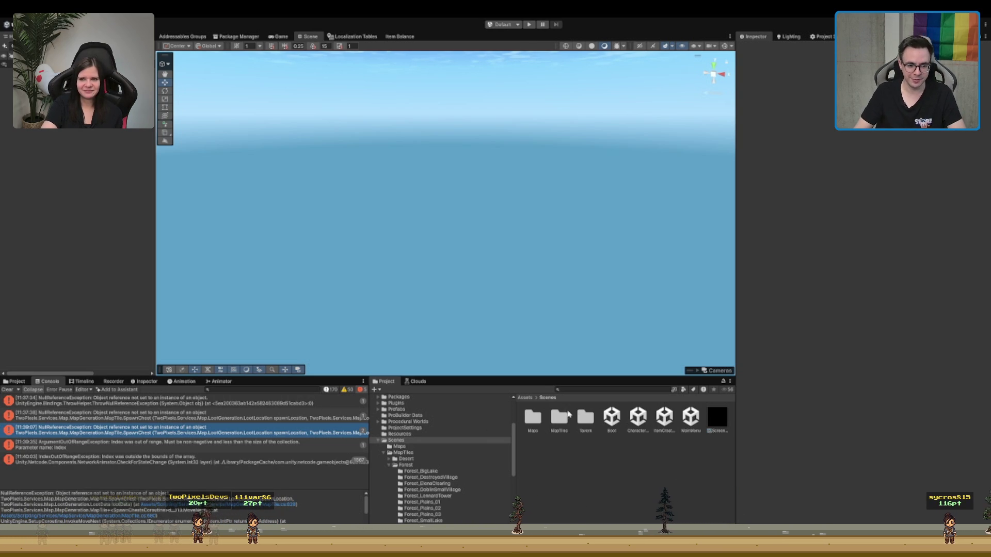
# Step: Browse the WIP forest tile folders and load the Forest_TempleLake scene into the Hierarchy
pyautogui.click(428, 483)
pyautogui.scroll(-5, 456, 470)
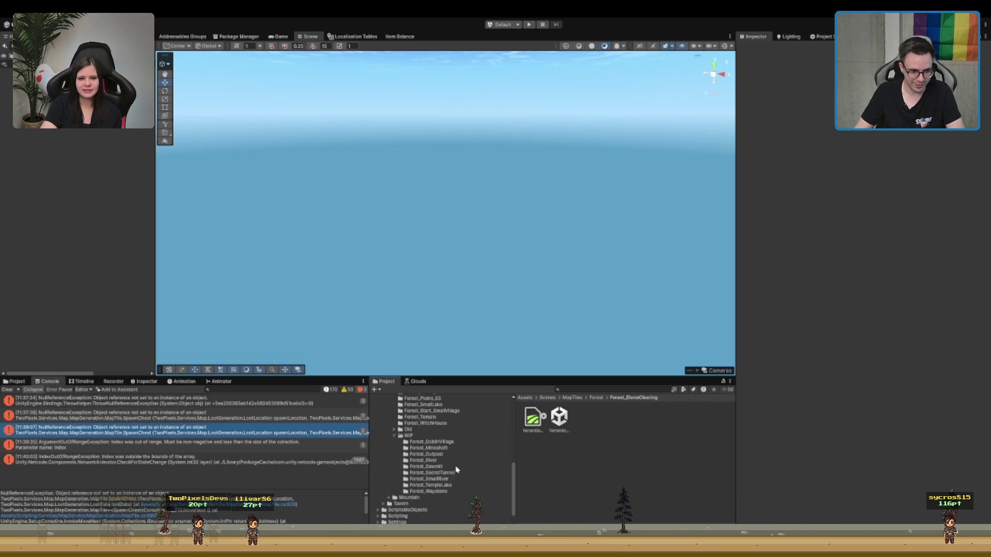
pyautogui.scroll(2, 456, 469)
pyautogui.click(457, 459)
pyautogui.press('Down')
pyautogui.press('Down')
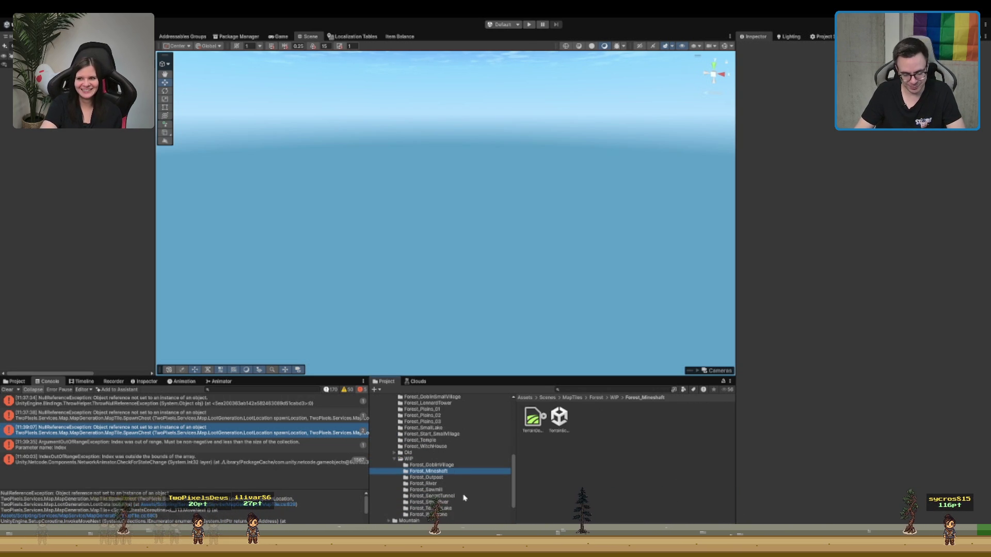
pyautogui.click(458, 503)
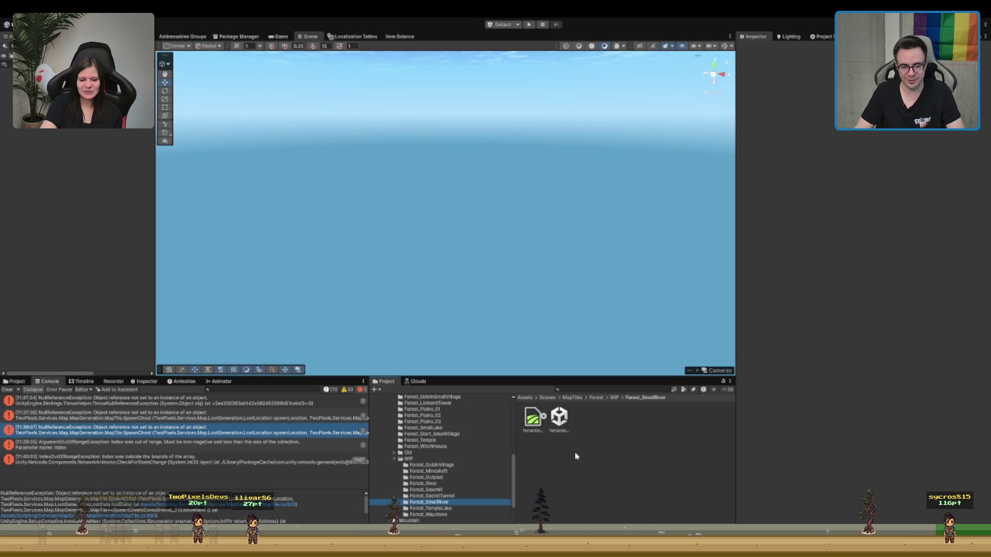
pyautogui.press('Down')
pyautogui.click(559, 418)
pyautogui.moveTo(559, 418); pyautogui.dragTo(561, 211)
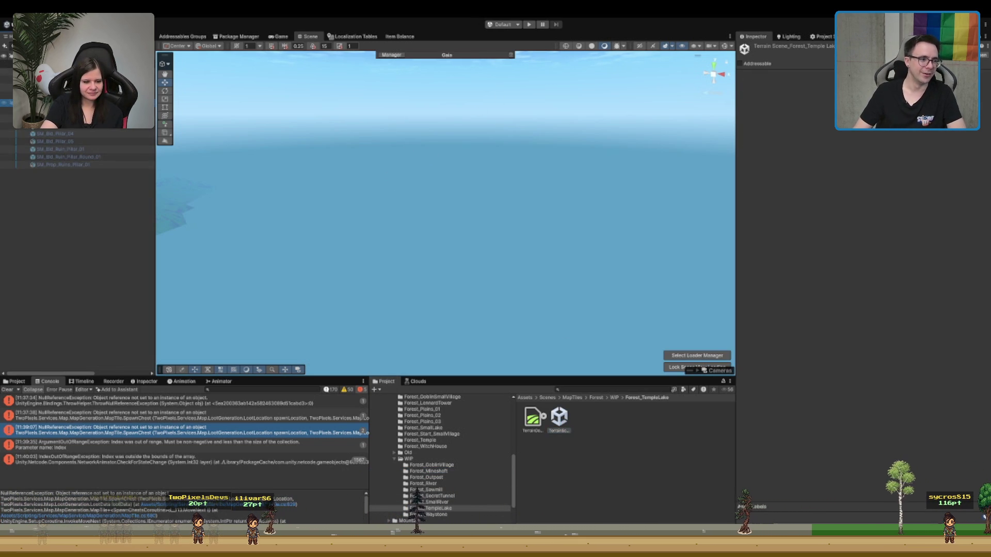
# Step: Expand ForestKingOfBoars, select Boar Red, then return to the Scenes folder
pyautogui.click(78, 94)
pyautogui.click(77, 102)
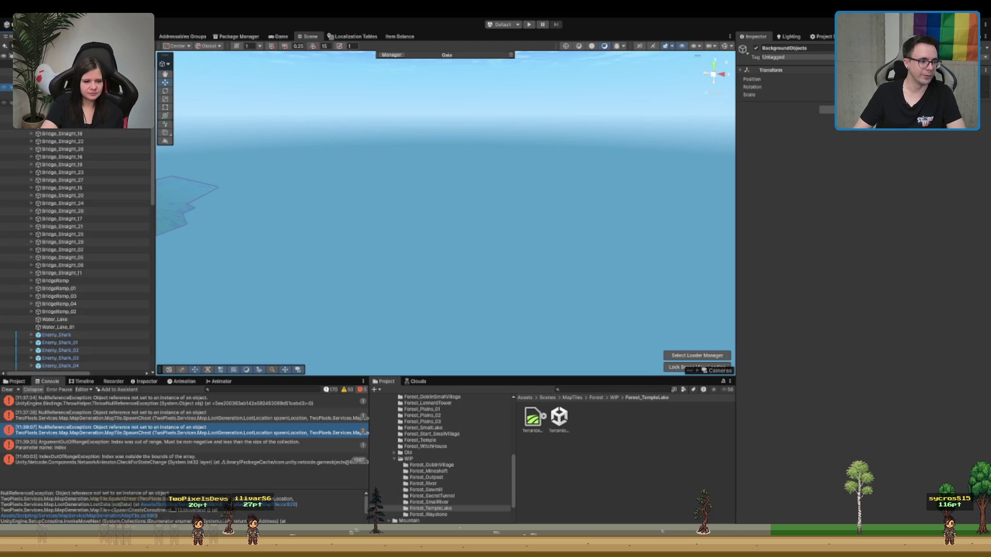
pyautogui.scroll(-5, 89, 219)
pyautogui.scroll(-10, 96, 255)
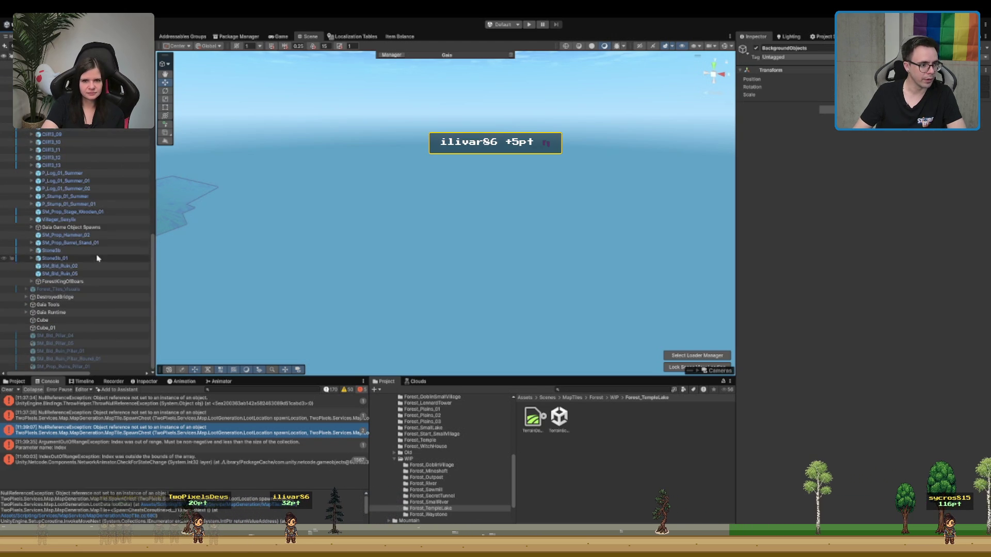
pyautogui.keyDown('alt'); pyautogui.click(31, 282); pyautogui.keyUp('alt')
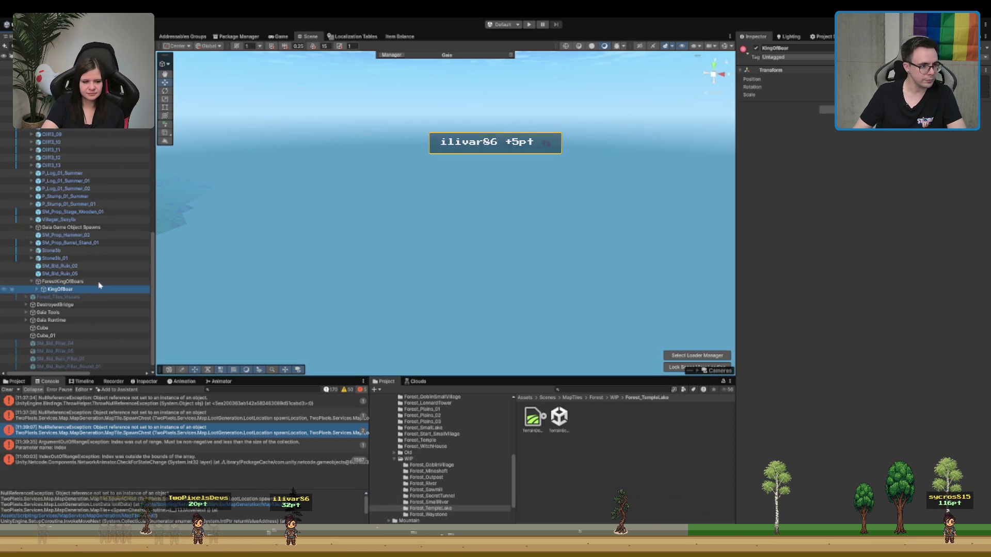
pyautogui.click(62, 296)
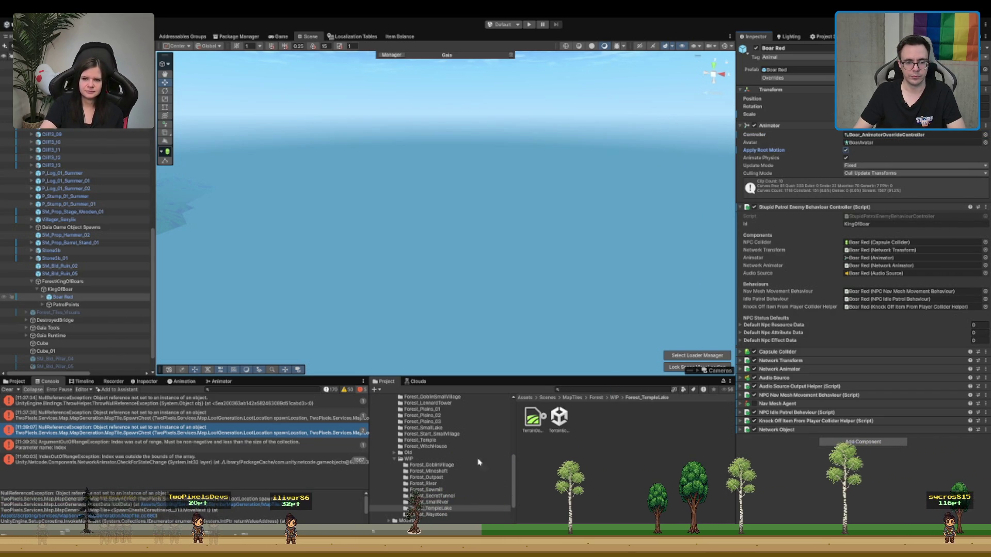
pyautogui.click(558, 417)
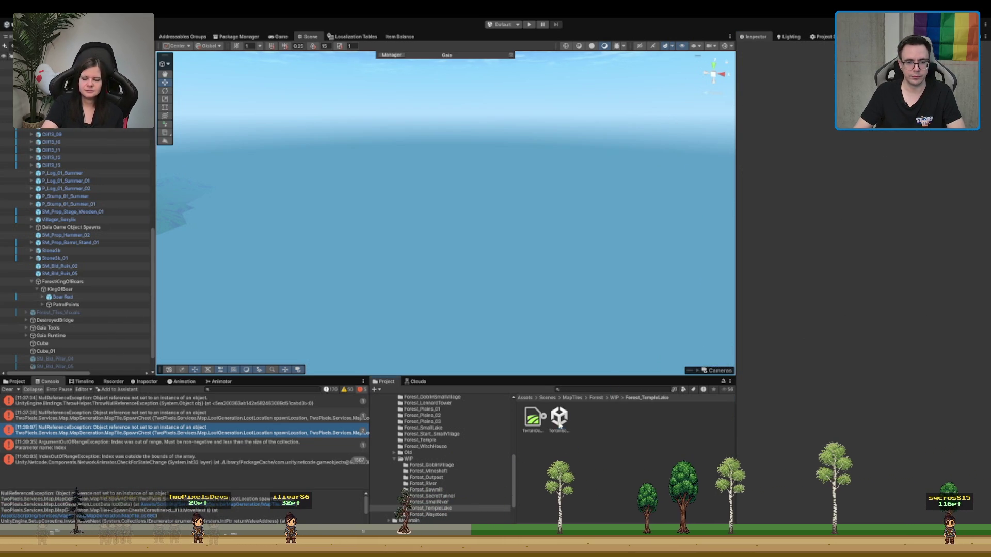
pyautogui.click(556, 398)
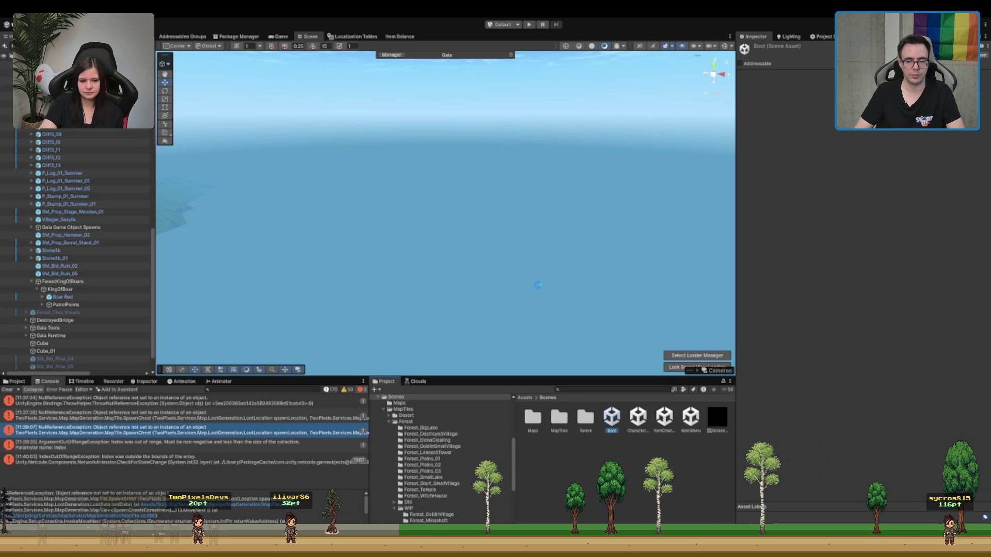
# Step: Enter Play mode from the toolbar to reach the When We Arrive main menu
pyautogui.click(529, 25)
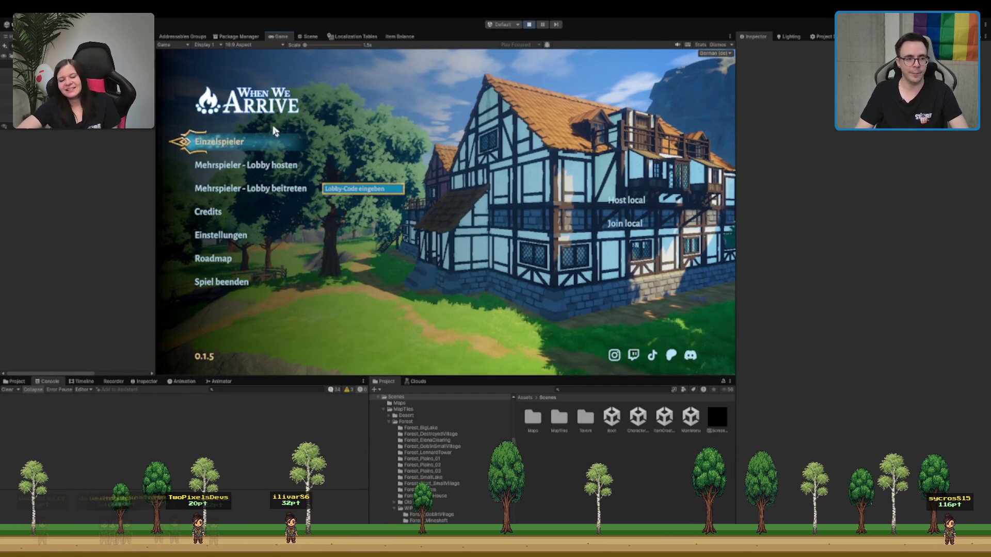
# Step: Start an Einzelspieler game and run the character forward, using ability 1 along the way
pyautogui.click(245, 143)
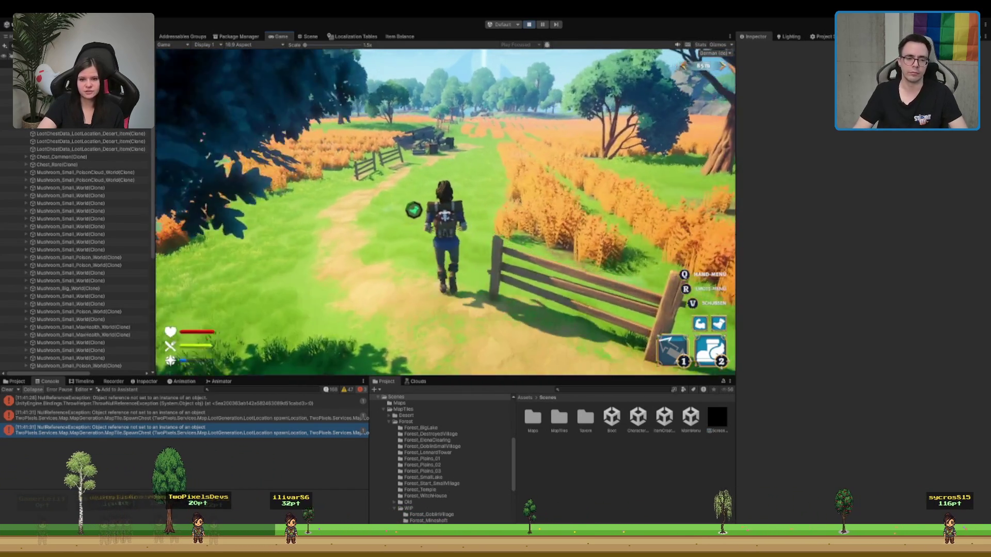
pyautogui.press('1')
pyautogui.press('1')
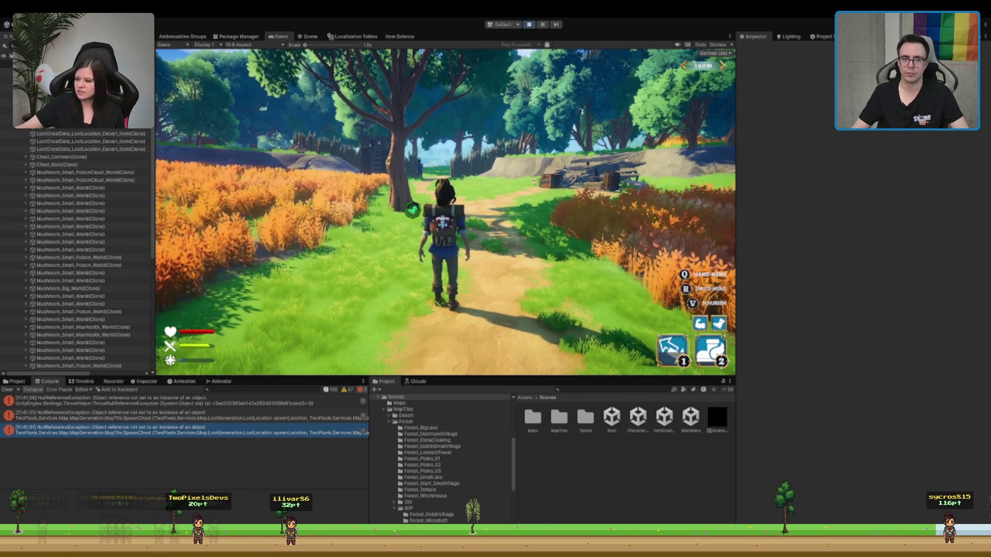
pyautogui.press('w')
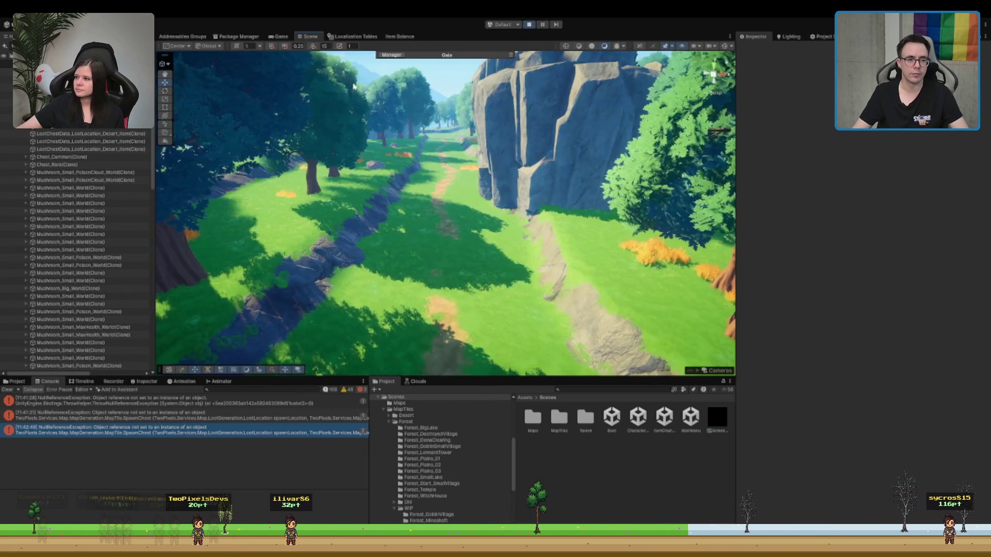
# Step: Select Boar Red under KingOfBoar and frame the walking boar in the Scene view
pyautogui.scroll(-5, 488, 250)
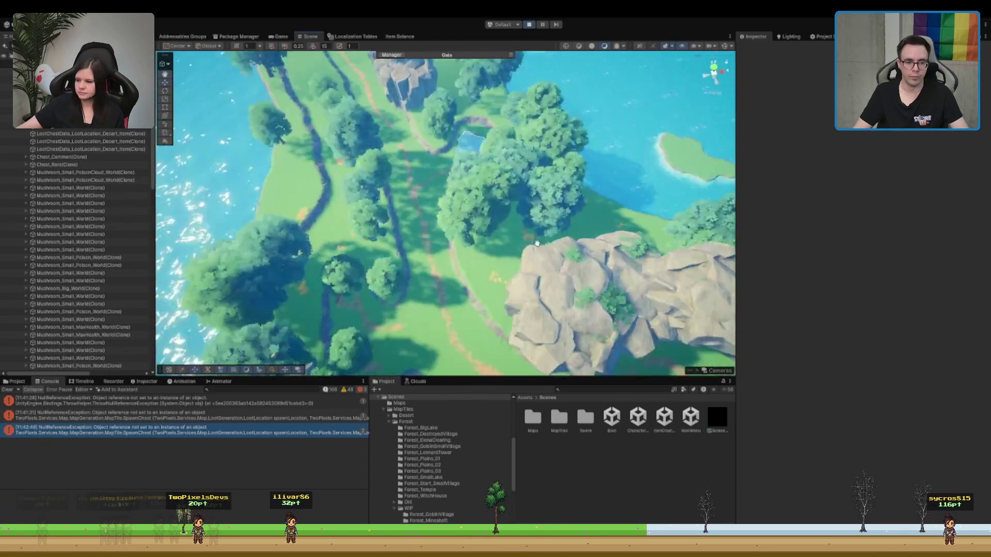
pyautogui.scroll(5, 546, 211)
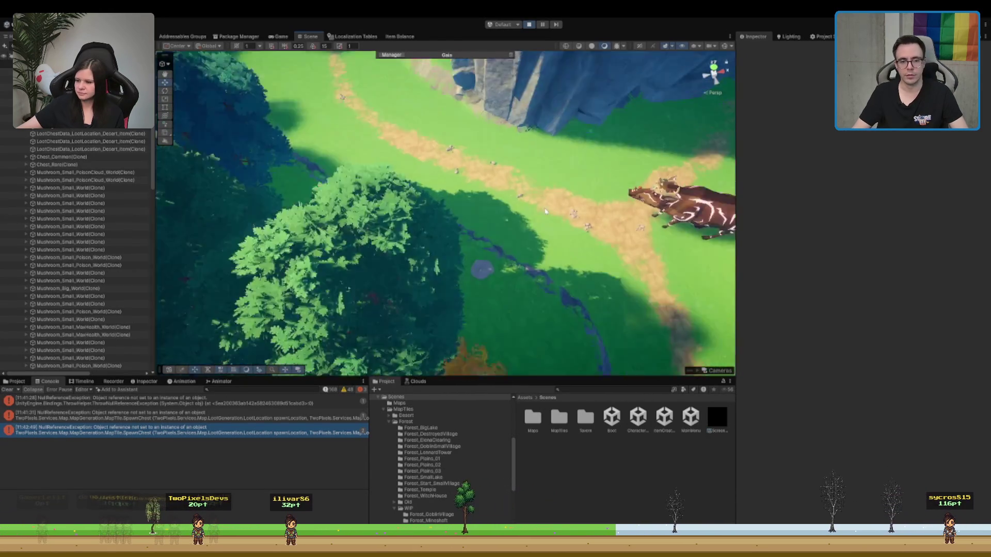
pyautogui.scroll(5, 545, 211)
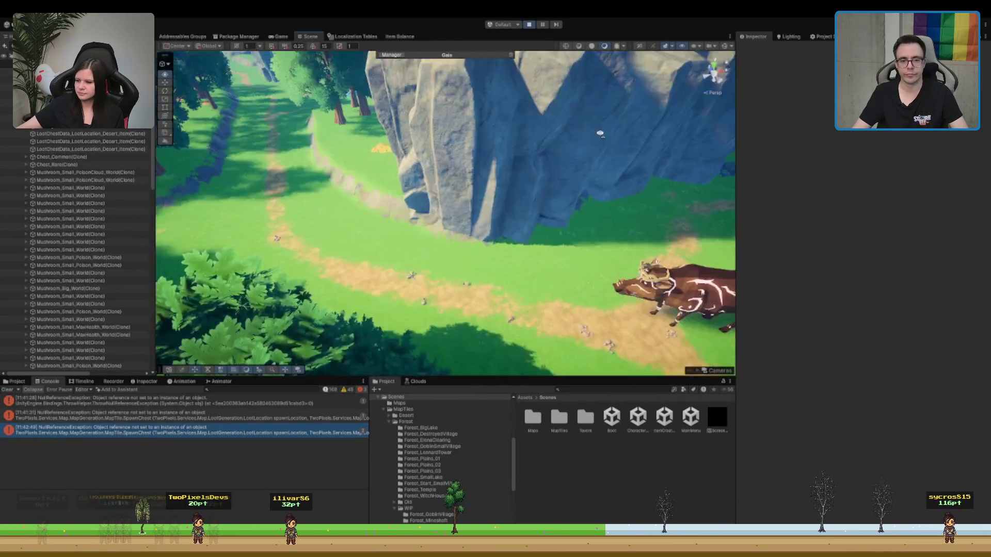
pyautogui.click(551, 159)
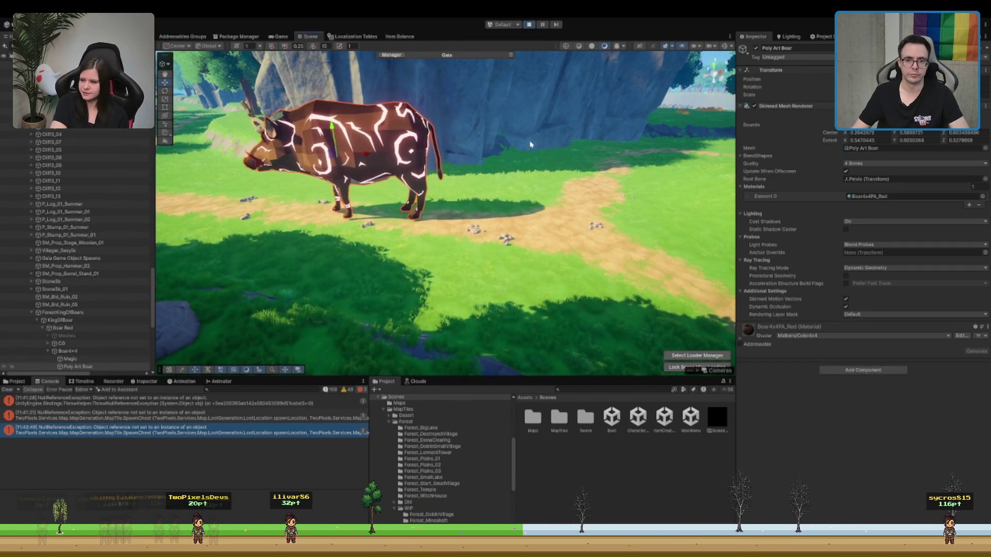
pyautogui.click(96, 321)
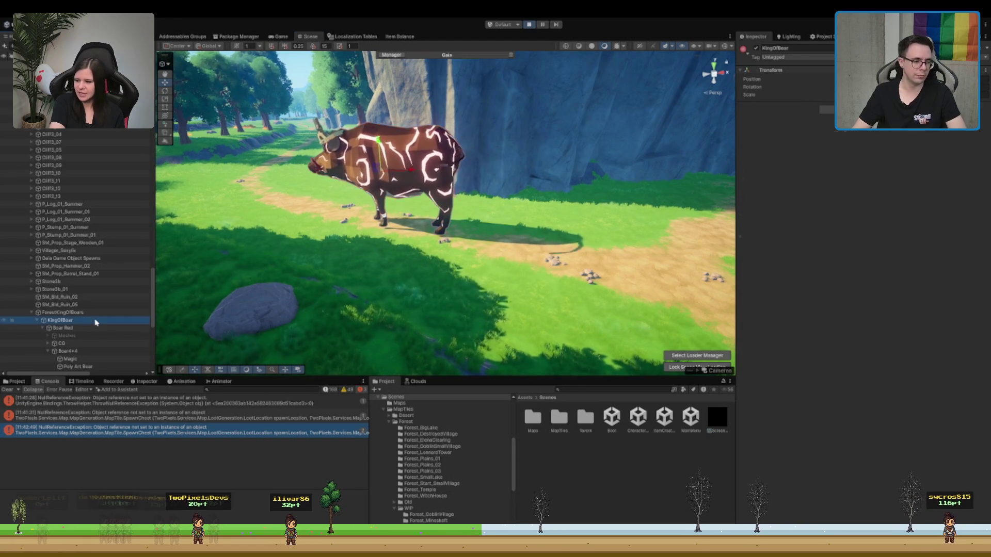
pyautogui.press('Down')
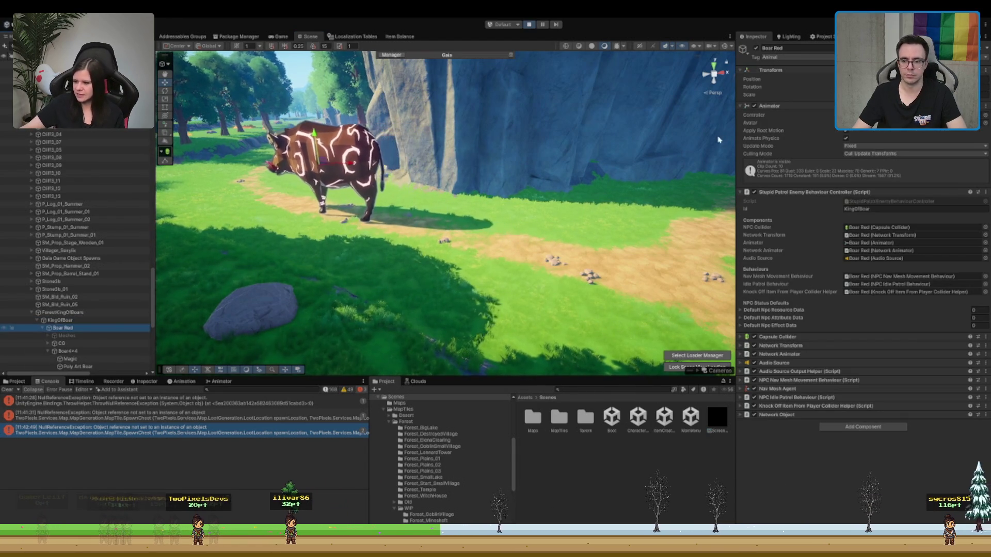
pyautogui.press('Left')
pyautogui.press('f')
pyautogui.click(875, 208)
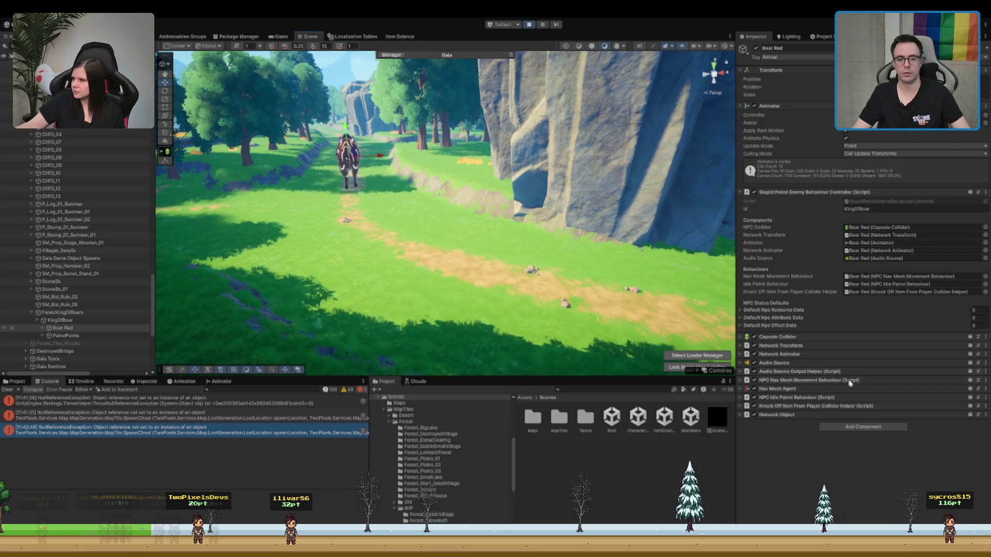
pyautogui.press('f')
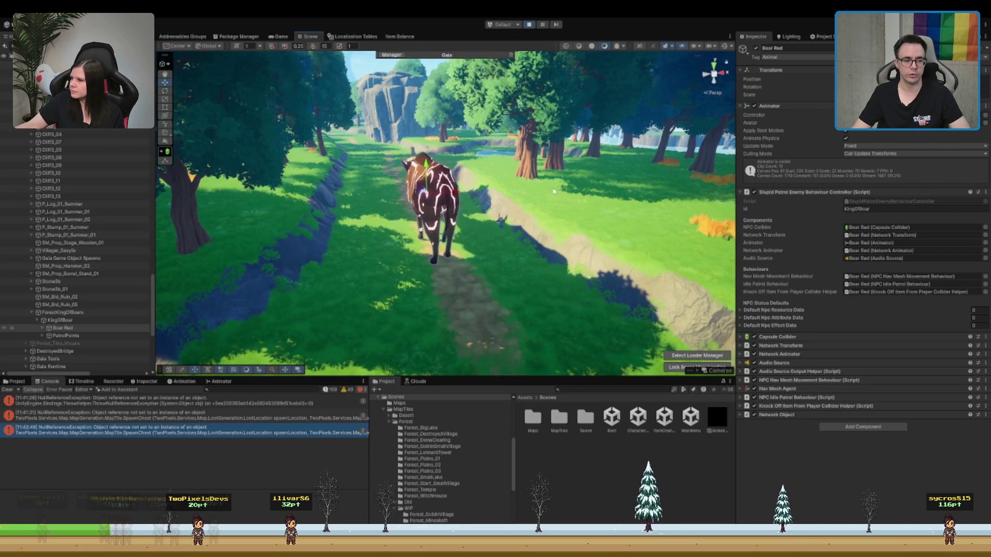
pyautogui.moveTo(560, 191); pyautogui.dragTo(422, 233)
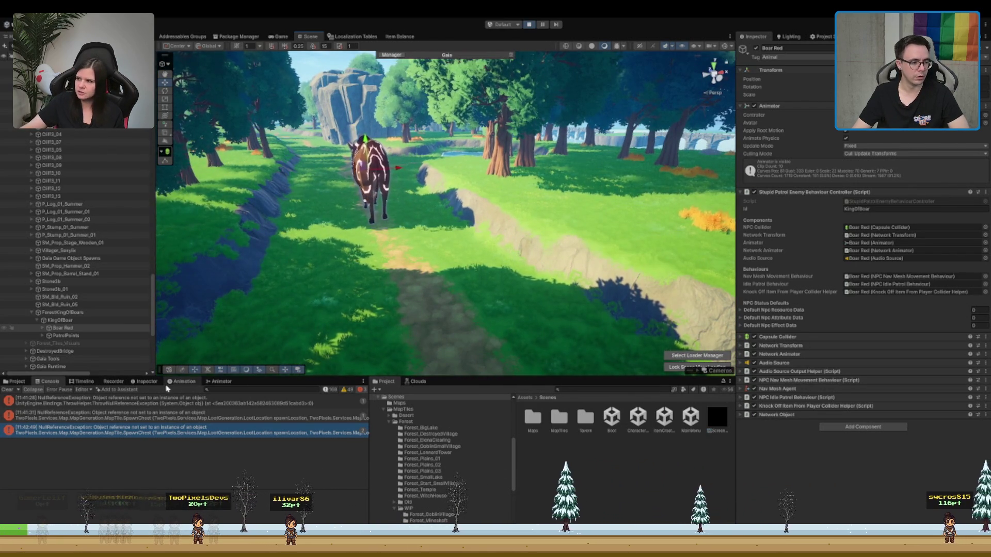
# Step: In Boar Red's Animator graph, switch on the Move bool parameter and follow the boar
pyautogui.click(220, 381)
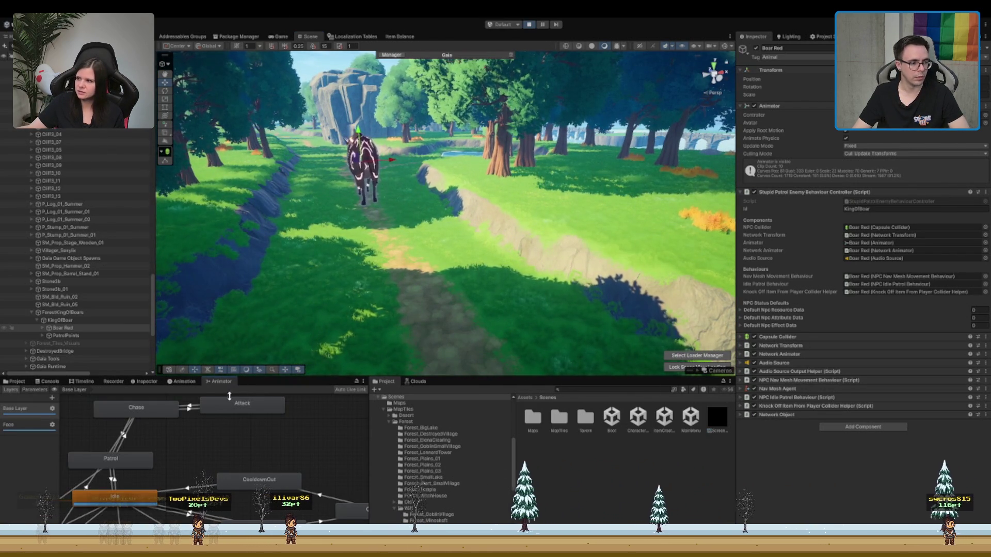
pyautogui.scroll(-3, 208, 442)
pyautogui.scroll(3, 209, 443)
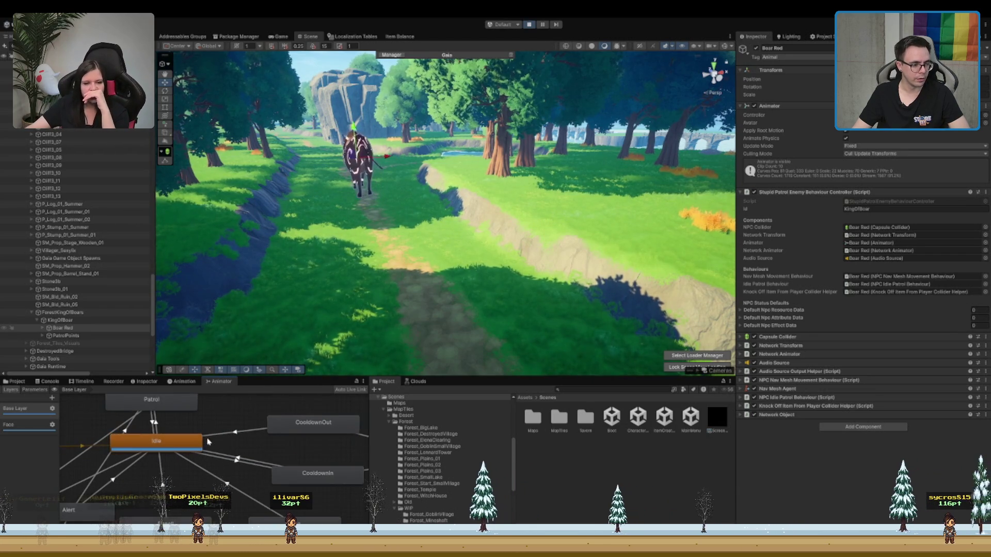
pyautogui.click(72, 335)
pyautogui.click(76, 328)
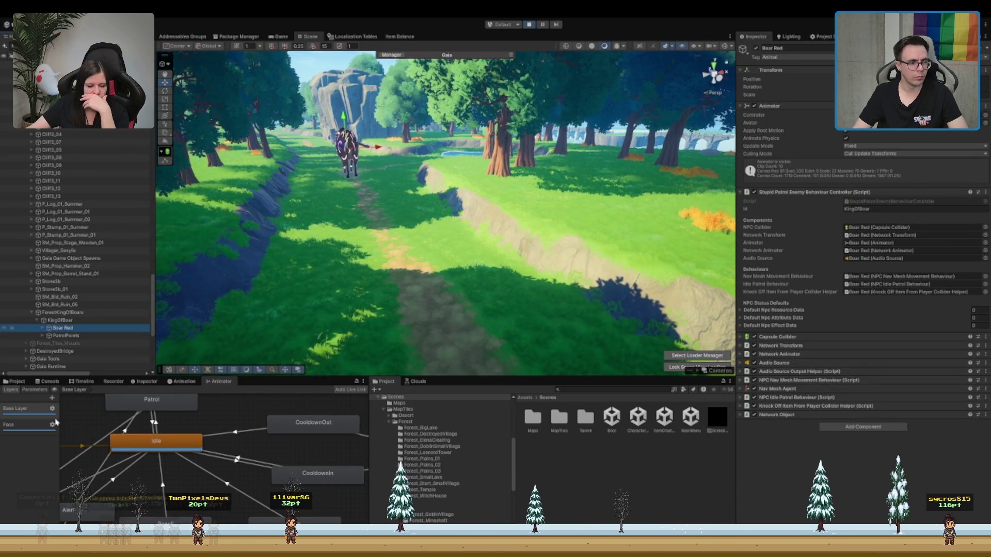
pyautogui.click(34, 390)
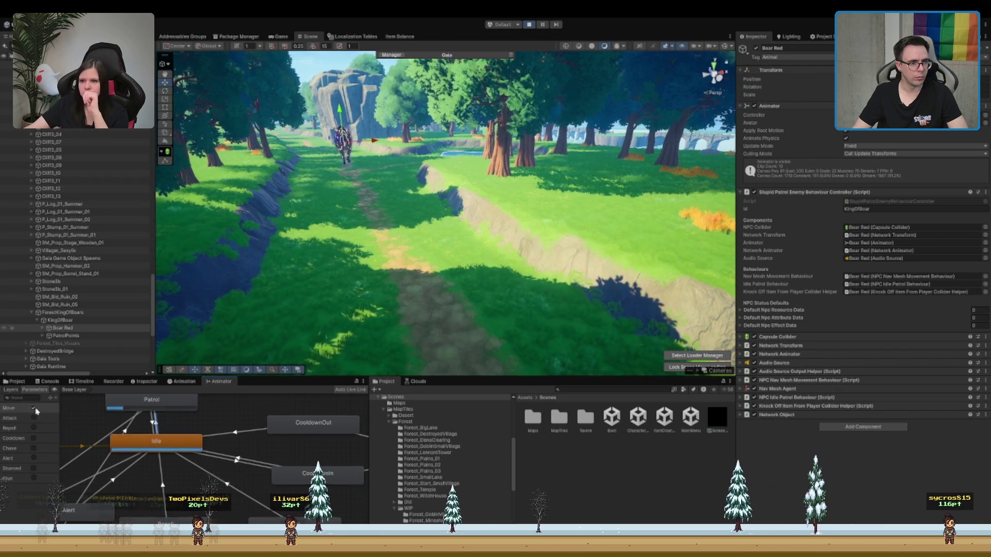
pyautogui.click(34, 408)
pyautogui.hotkey('shift', 'f')
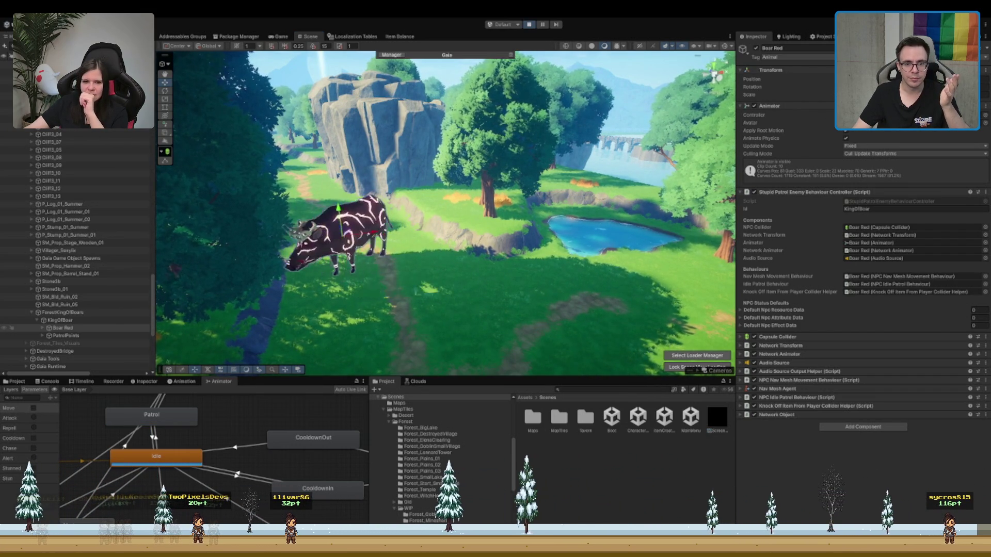
# Step: Ping Boar Red's animator controller, inspect the Enemy_Boar prefab, then reselect Boar Red
pyautogui.click(980, 115)
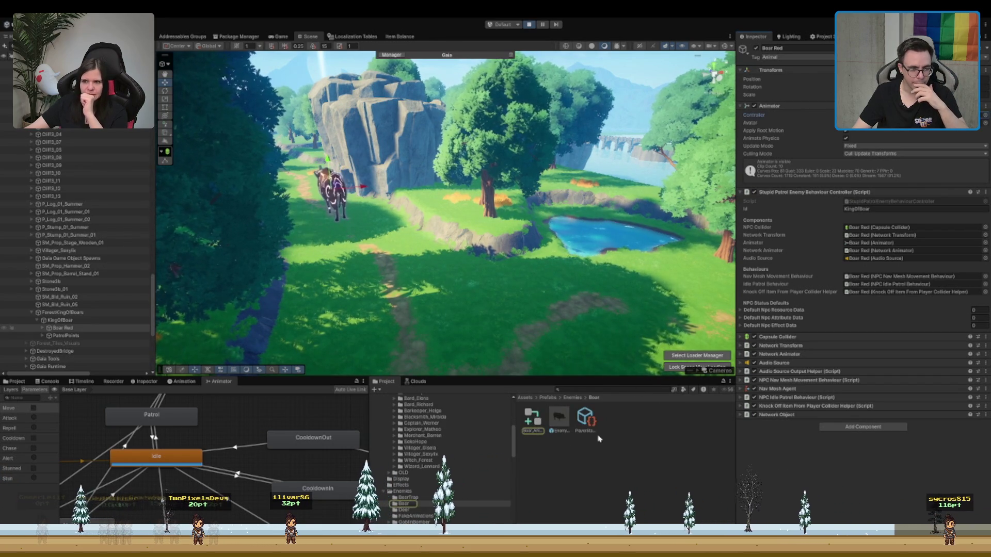
pyautogui.click(559, 417)
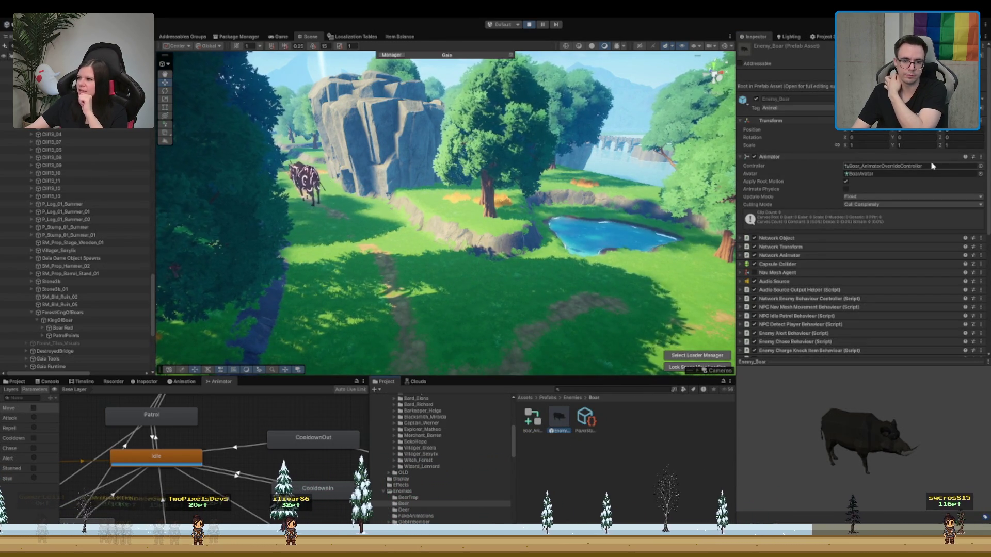
pyautogui.click(295, 176)
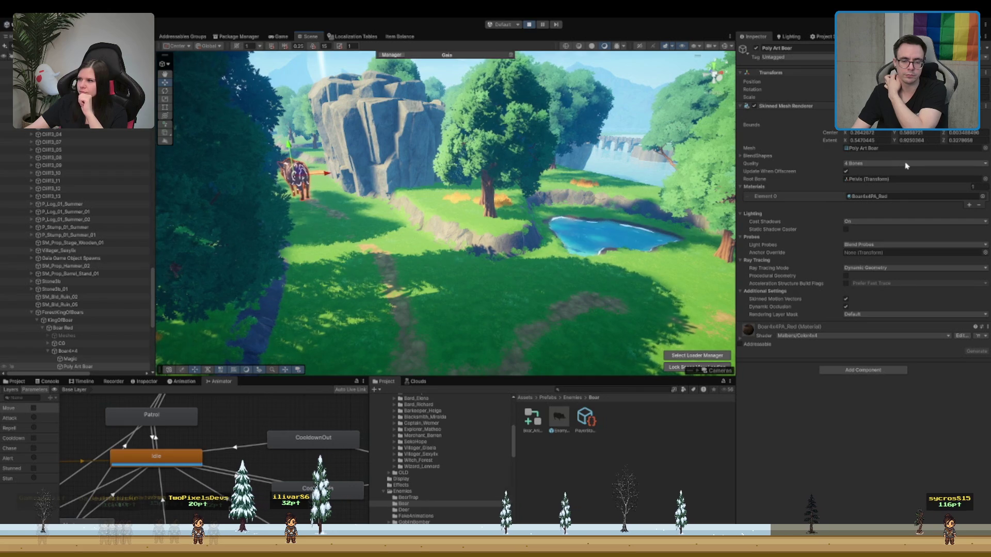
pyautogui.press('f')
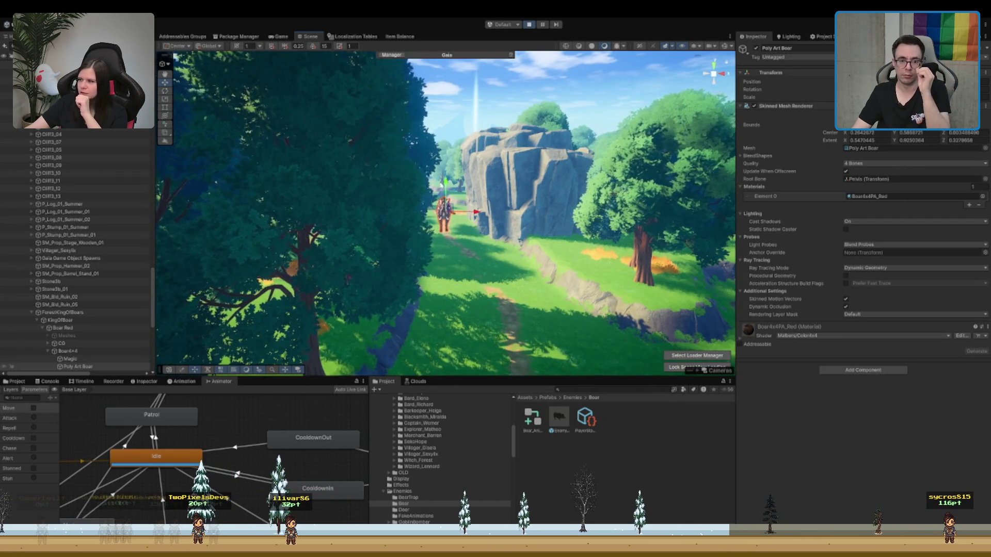
pyautogui.press('f')
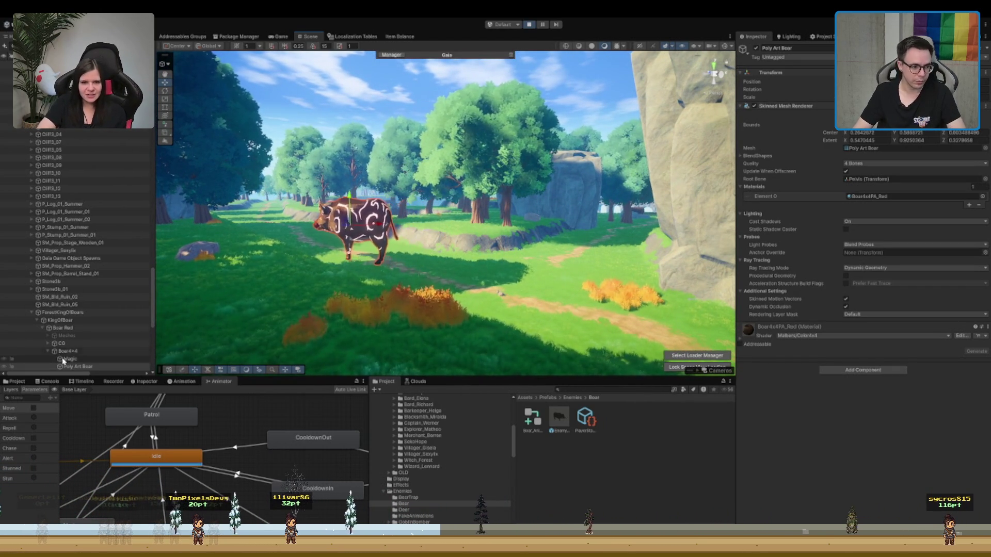
pyautogui.click(61, 320)
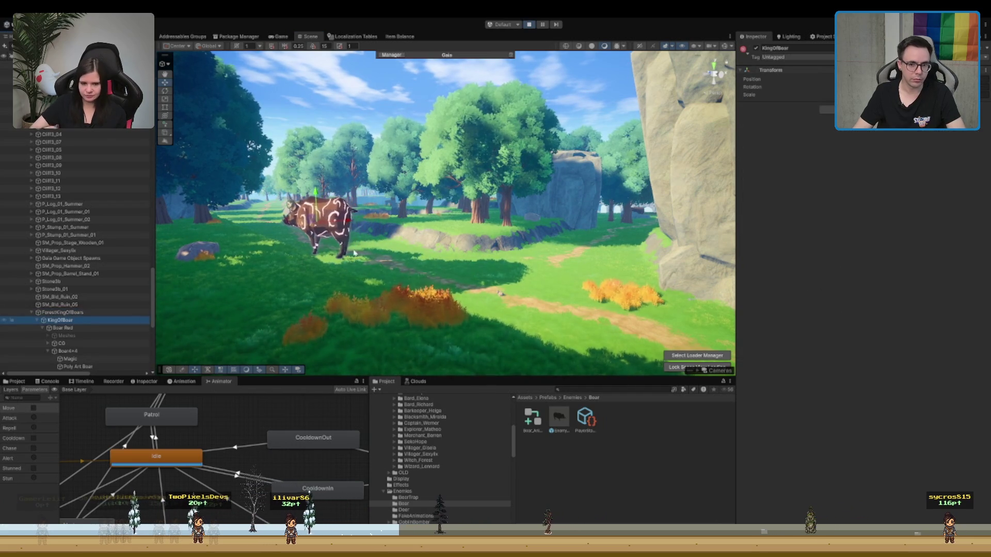
pyautogui.click(62, 328)
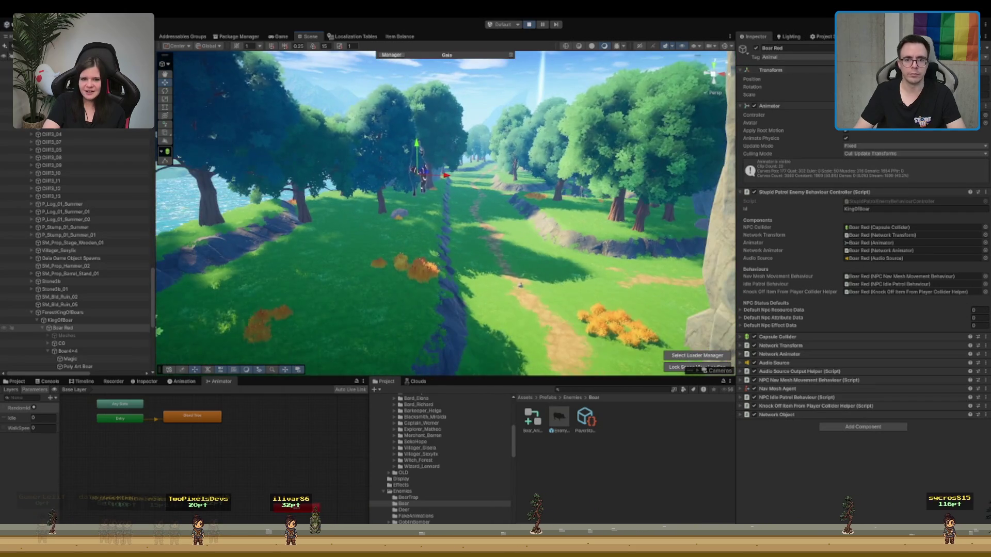
# Step: Inspect the Wild Deer override controller, then select and frame the boar in the scene
pyautogui.click(616, 422)
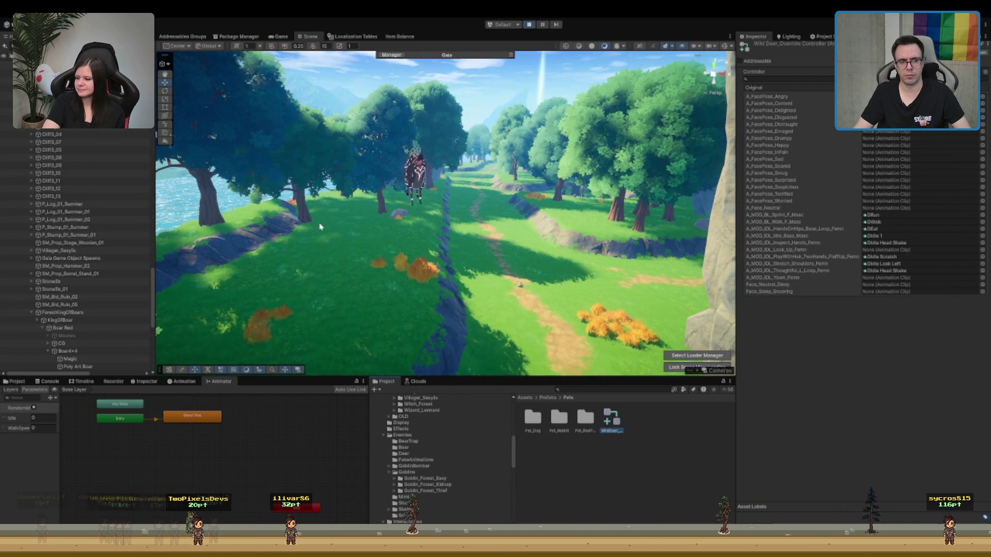
pyautogui.moveTo(321, 285); pyautogui.dragTo(348, 266)
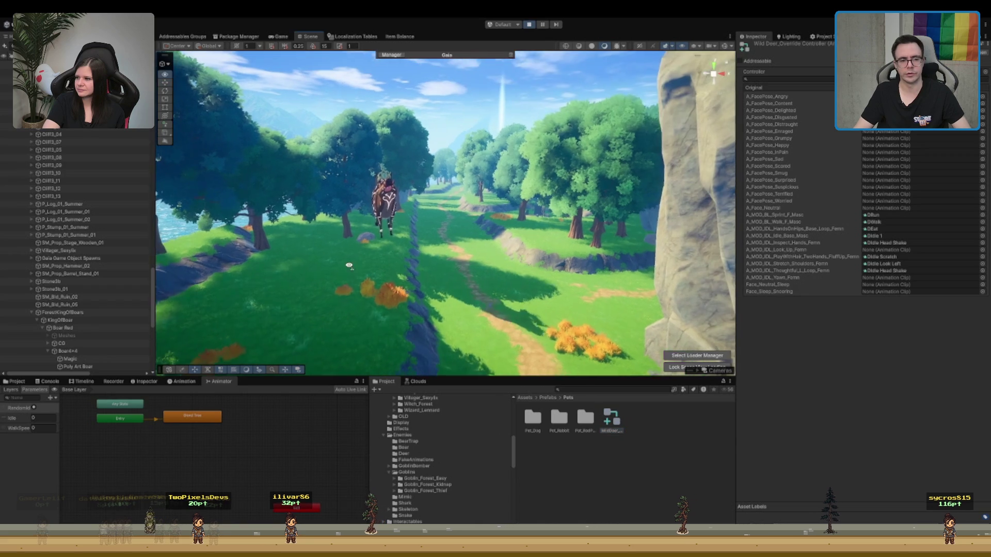
pyautogui.click(385, 209)
pyautogui.press('f')
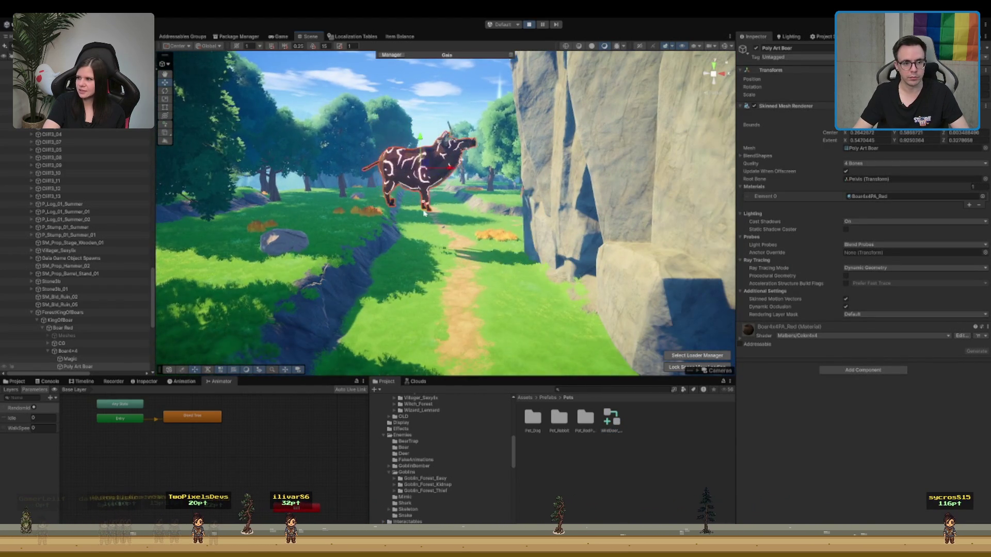
# Step: Orbit and zoom around the boar as it walks the cliffside forest path
pyautogui.scroll(-6, 503, 206)
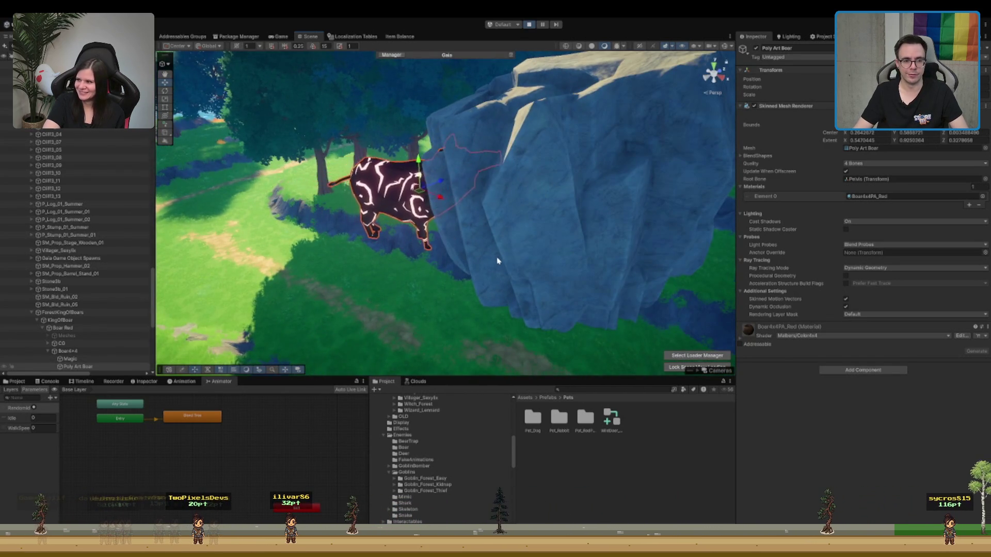
pyautogui.moveTo(496, 261)
pyautogui.mouseDown()
pyautogui.moveTo(314, 265)
pyautogui.moveTo(411, 239)
pyautogui.mouseUp()
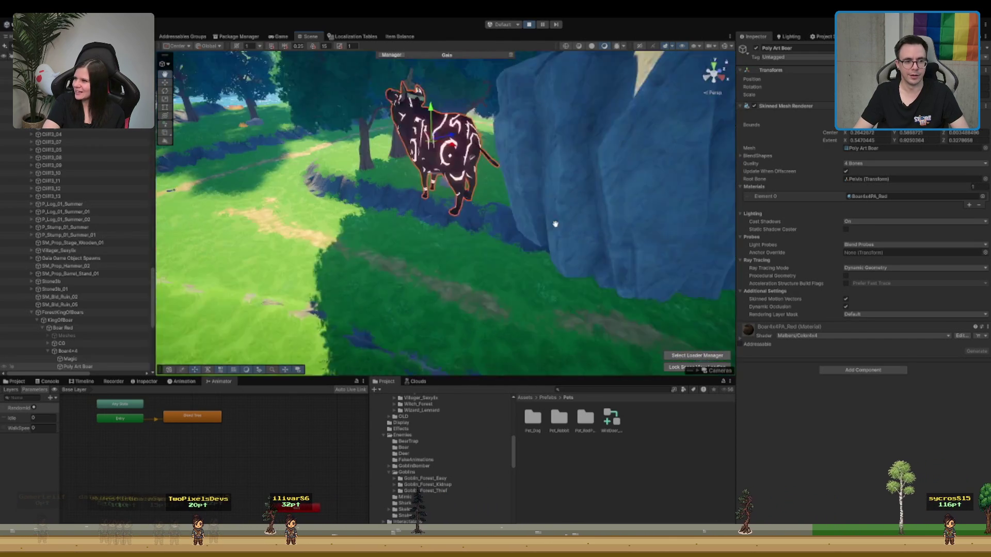
pyautogui.moveTo(593, 165); pyautogui.dragTo(528, 165)
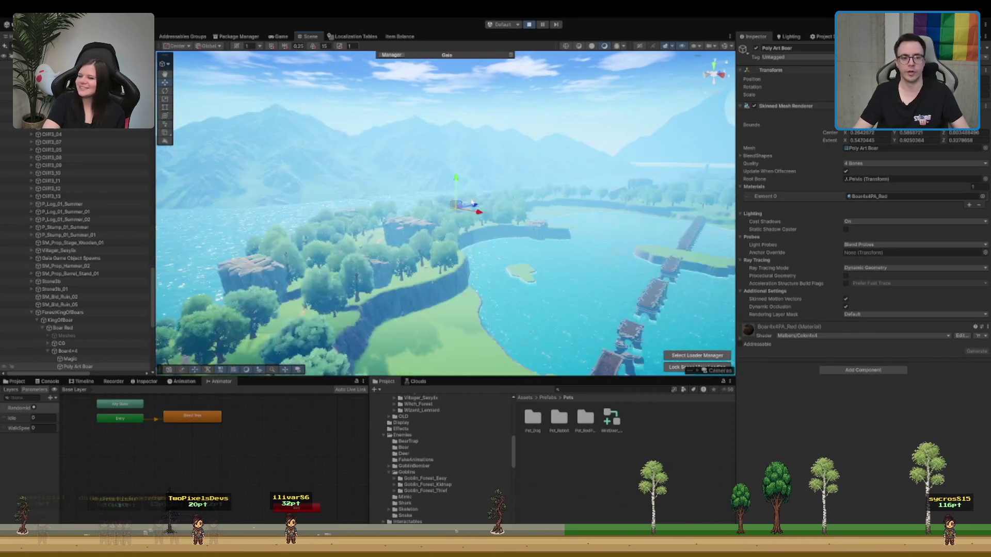
pyautogui.press('f')
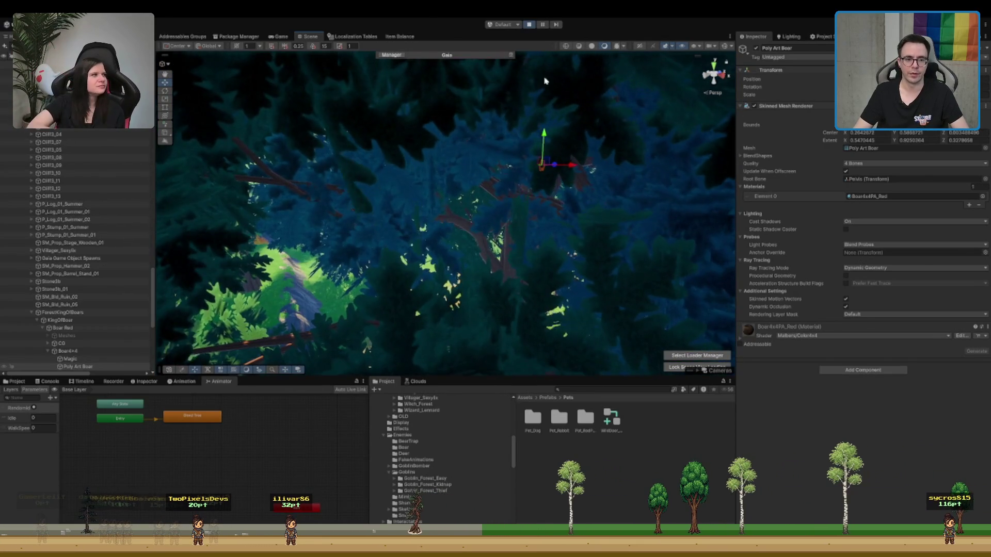
pyautogui.moveTo(546, 81)
pyautogui.mouseDown()
pyautogui.moveTo(593, 191)
pyautogui.moveTo(443, 171)
pyautogui.mouseUp()
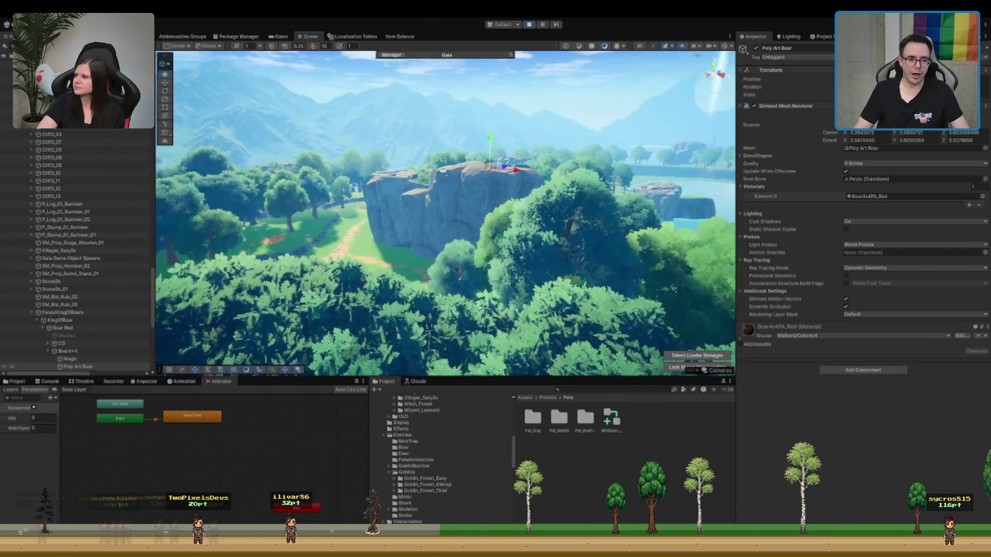
pyautogui.press('f')
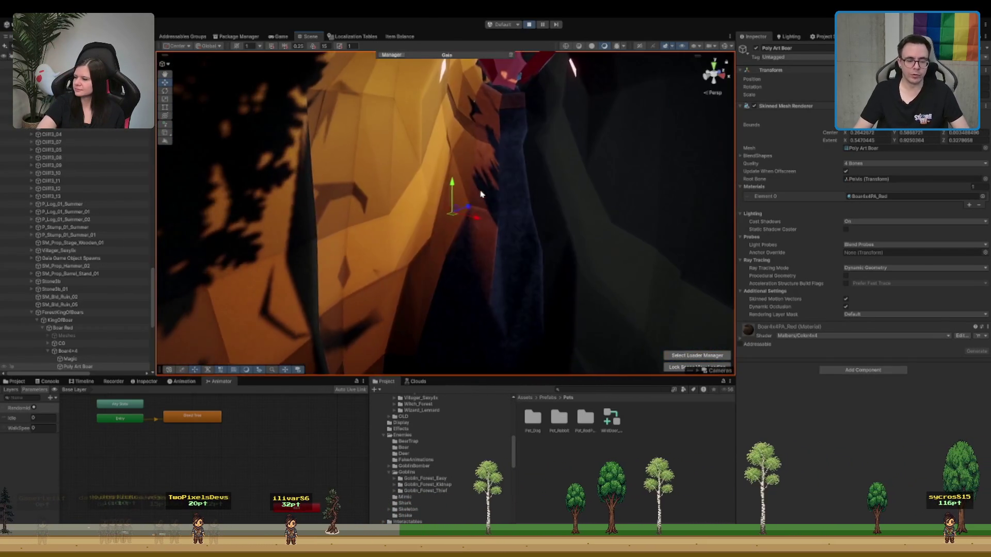
pyautogui.scroll(-10, 481, 194)
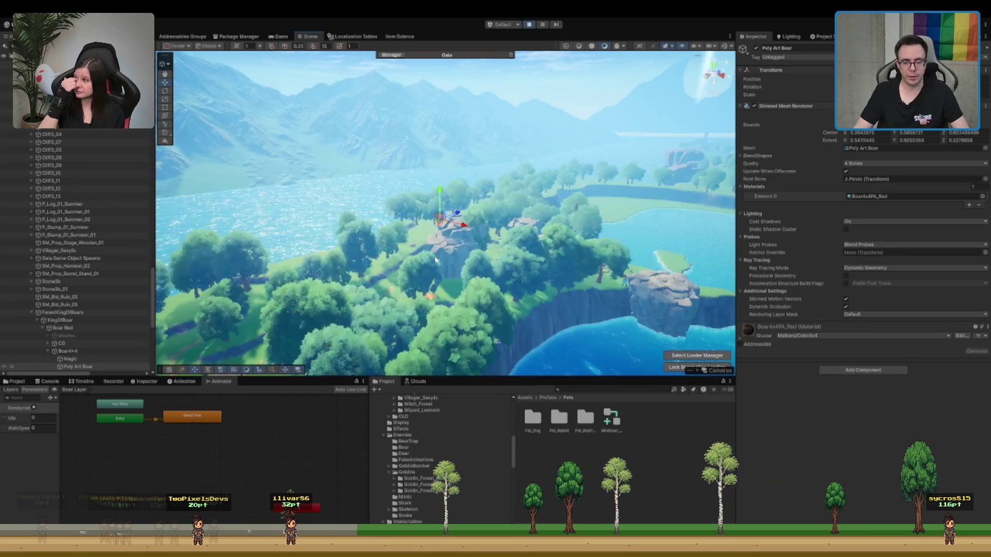
pyautogui.scroll(-8, 564, 231)
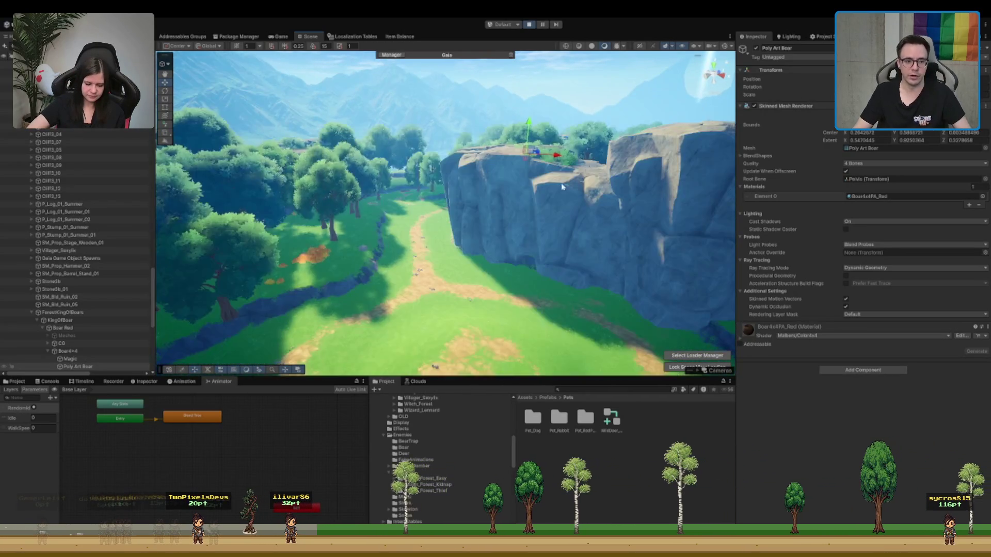
pyautogui.scroll(5, 562, 187)
pyautogui.moveTo(520, 122)
pyautogui.mouseDown()
pyautogui.moveTo(553, 181)
pyautogui.moveTo(546, 217)
pyautogui.mouseUp()
pyautogui.scroll(-3, 548, 183)
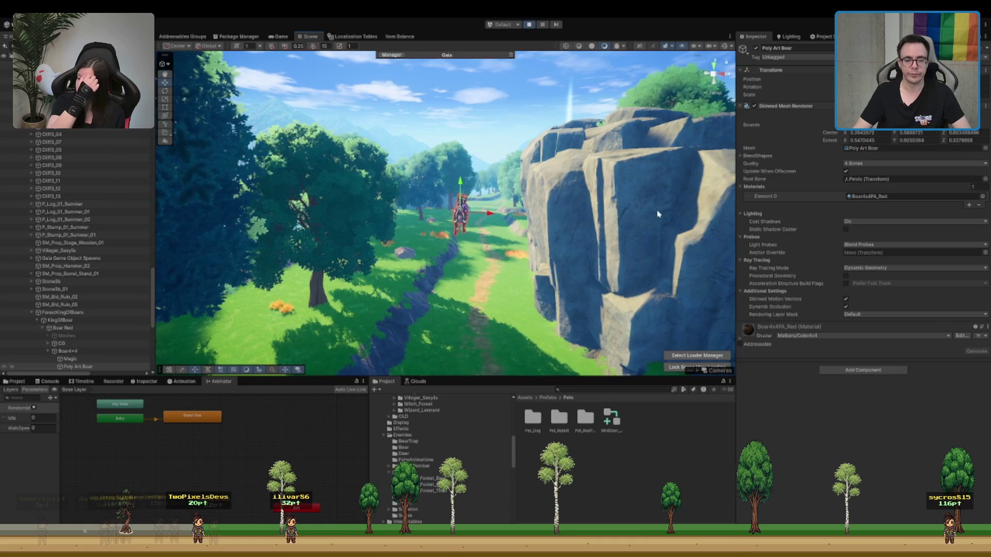
# Step: Select Boar Red under KingOfBoar in the Hierarchy to inspect its patrol components
pyautogui.click(57, 321)
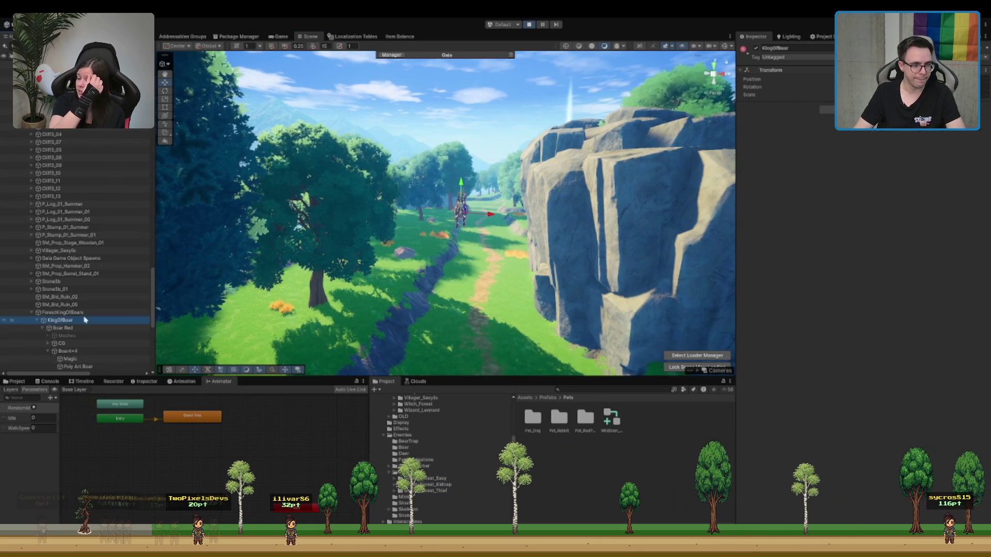
pyautogui.press('Down')
pyautogui.press('Left')
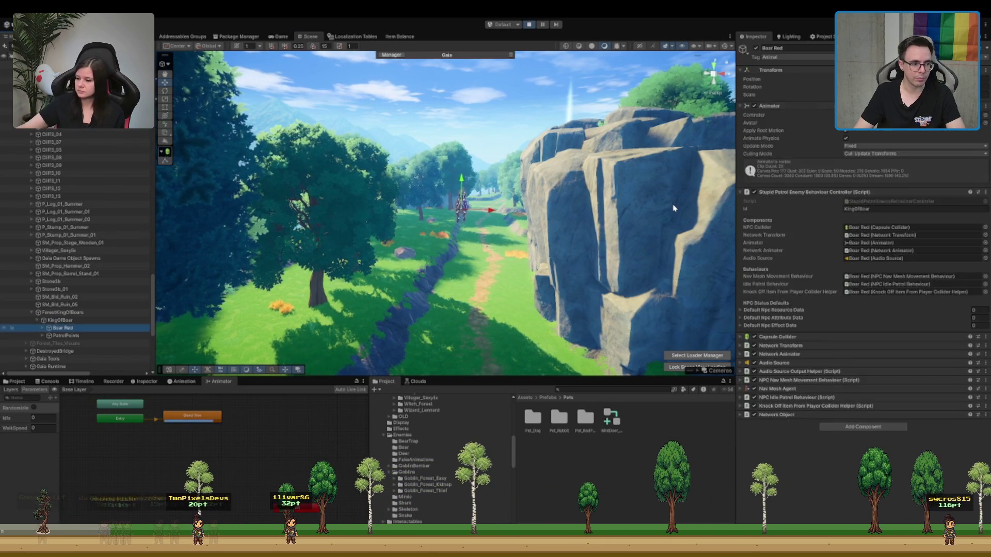
pyautogui.press('Up')
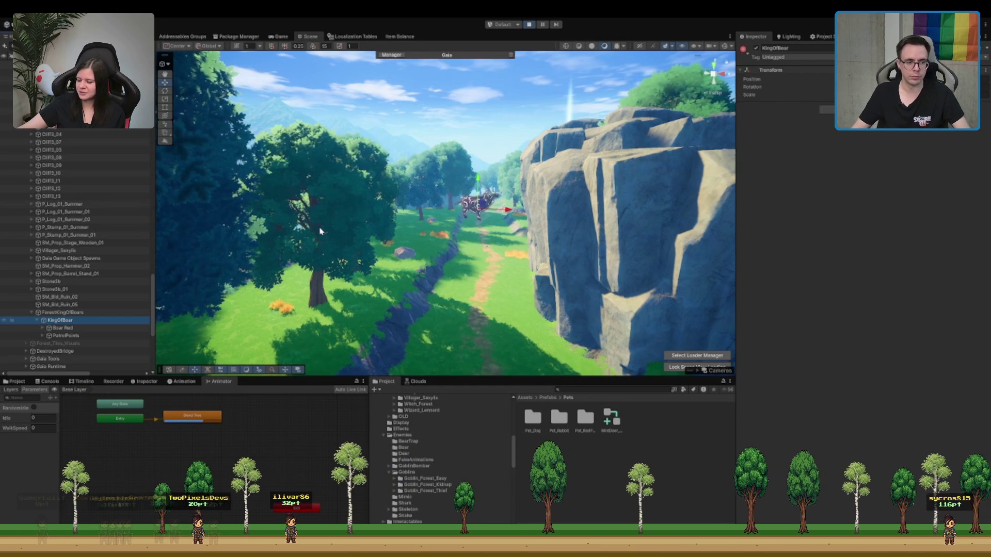
pyautogui.press('Down')
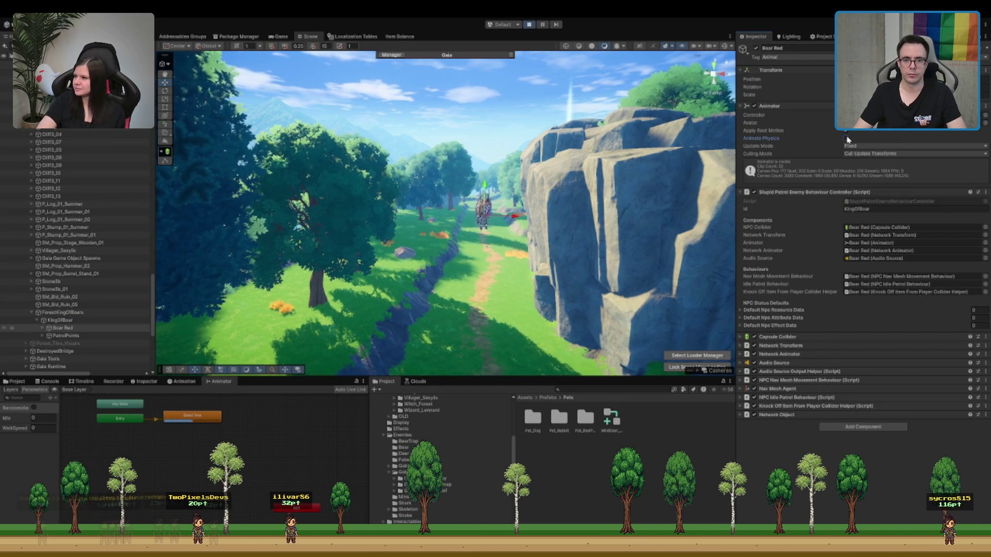
pyautogui.moveTo(690, 153)
pyautogui.mouseDown()
pyautogui.moveTo(462, 283)
pyautogui.moveTo(609, 186)
pyautogui.mouseUp()
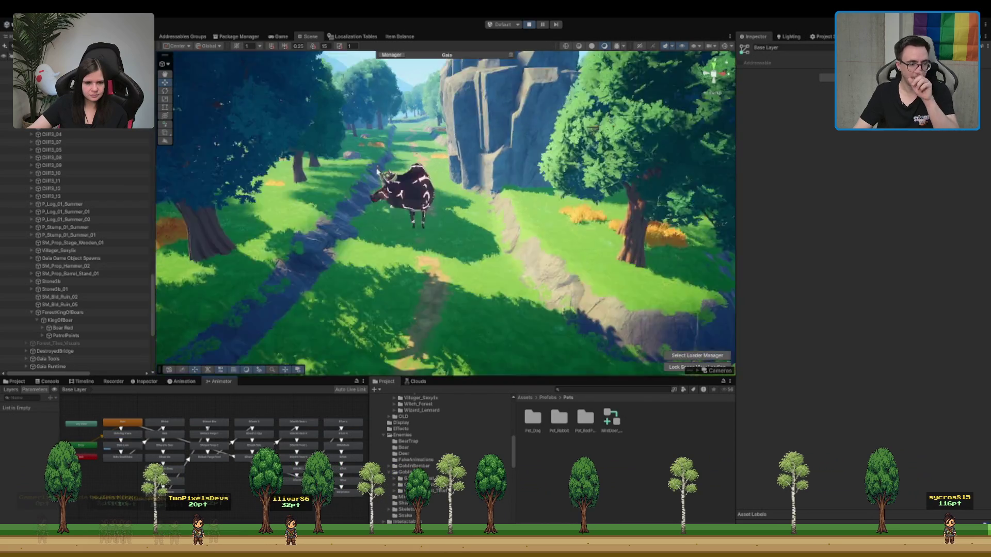
# Step: Frame the boar up close and open Boar Red's Animator Controller graph
pyautogui.click(377, 172)
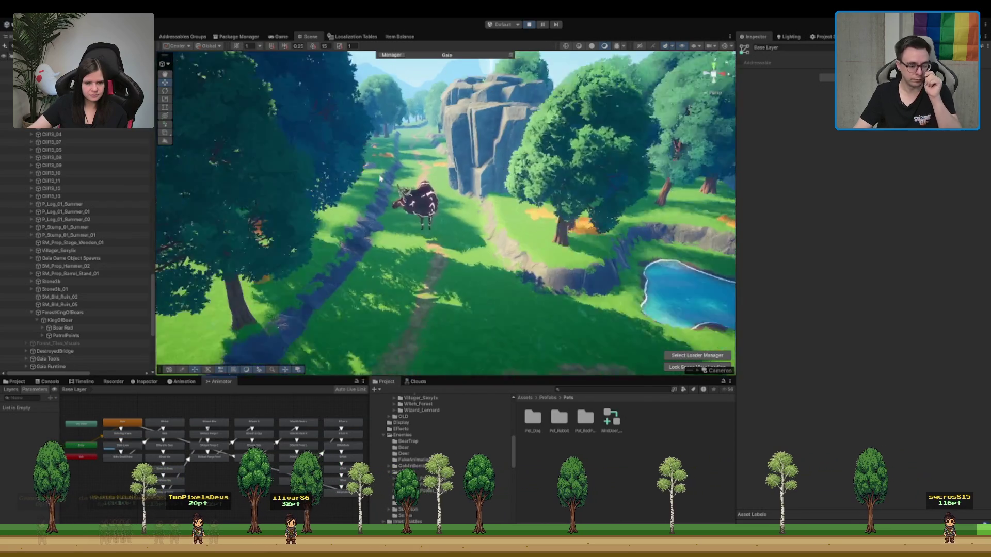
pyautogui.press('f')
pyautogui.scroll(-3, 102, 254)
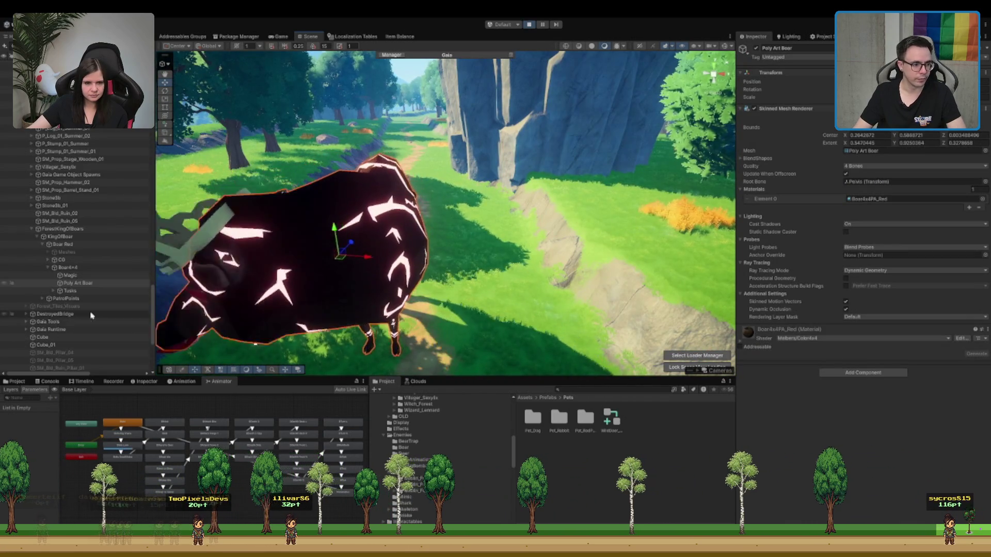
pyautogui.click(106, 244)
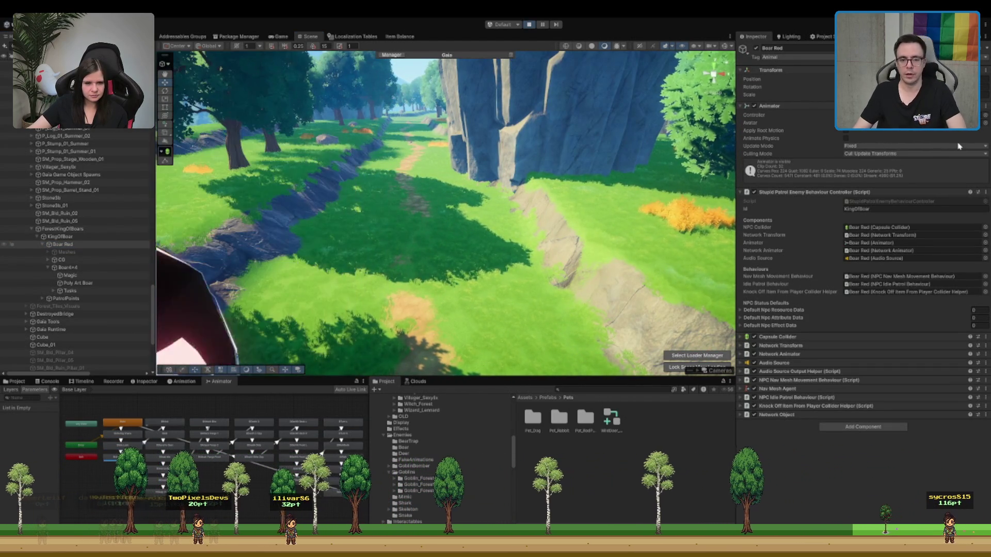
pyautogui.click(908, 115)
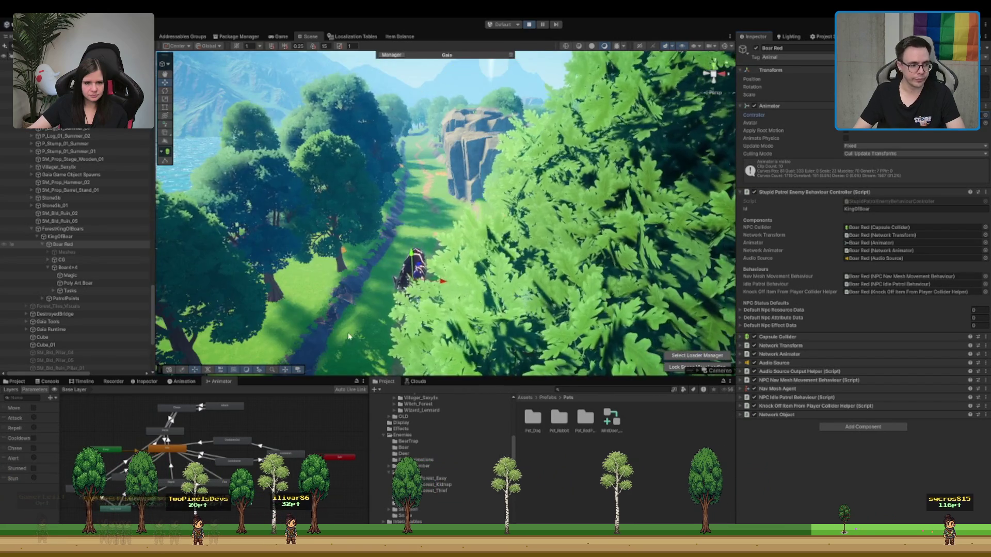
pyautogui.press('f')
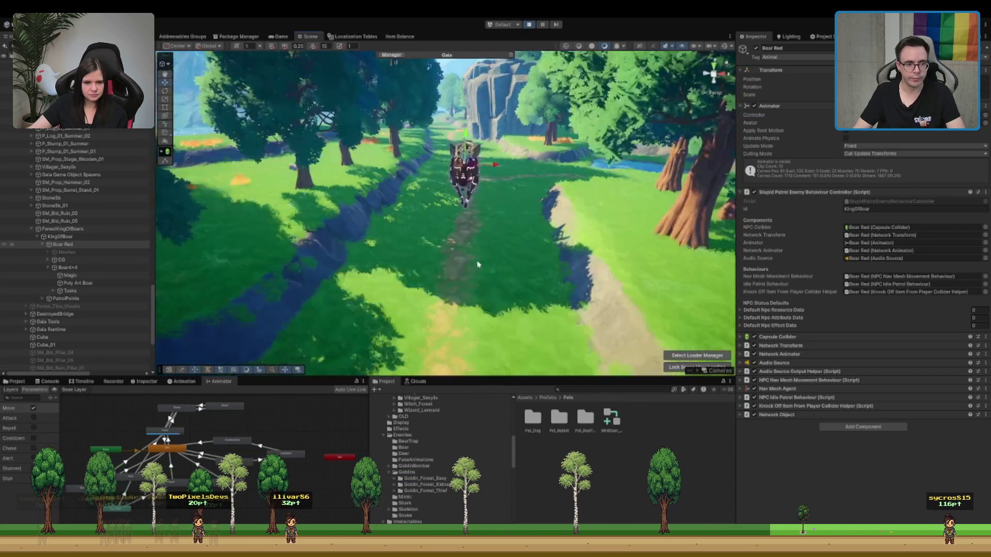
pyautogui.scroll(-5, 511, 288)
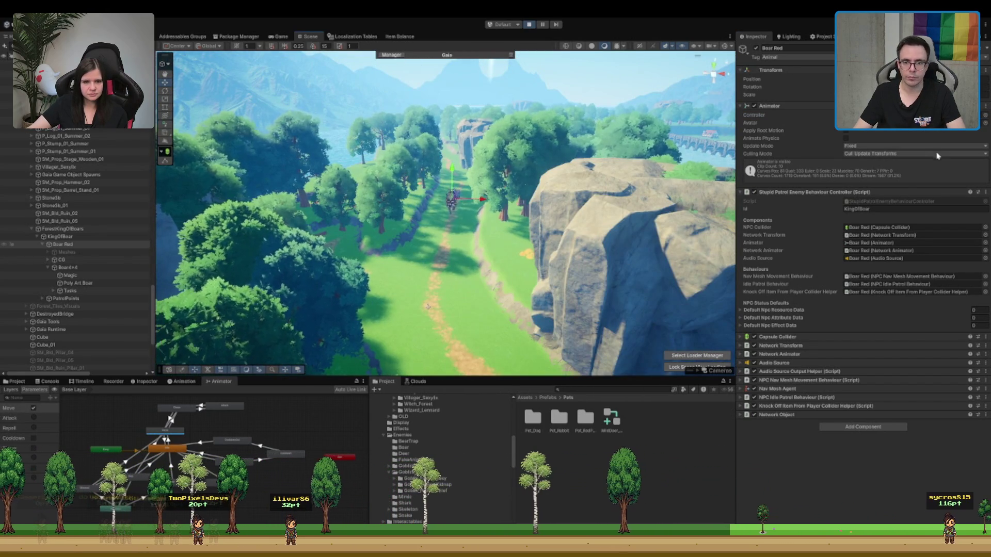
pyautogui.scroll(5, 566, 236)
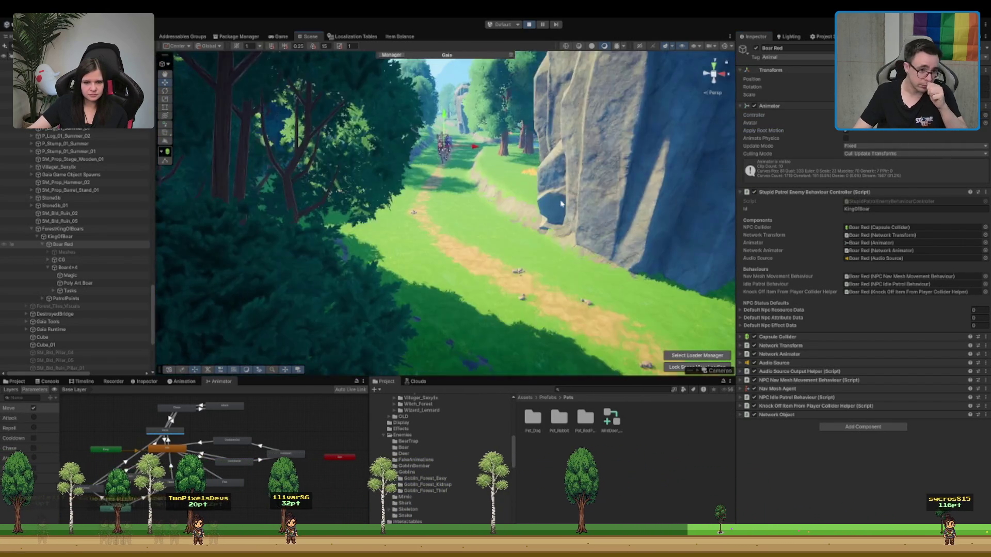
pyautogui.scroll(5, 546, 194)
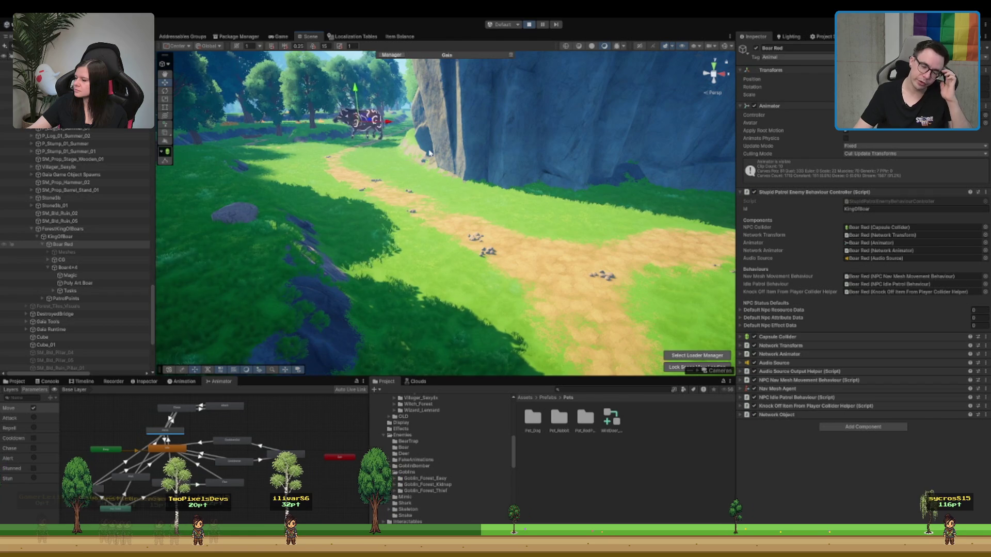
pyautogui.press('f')
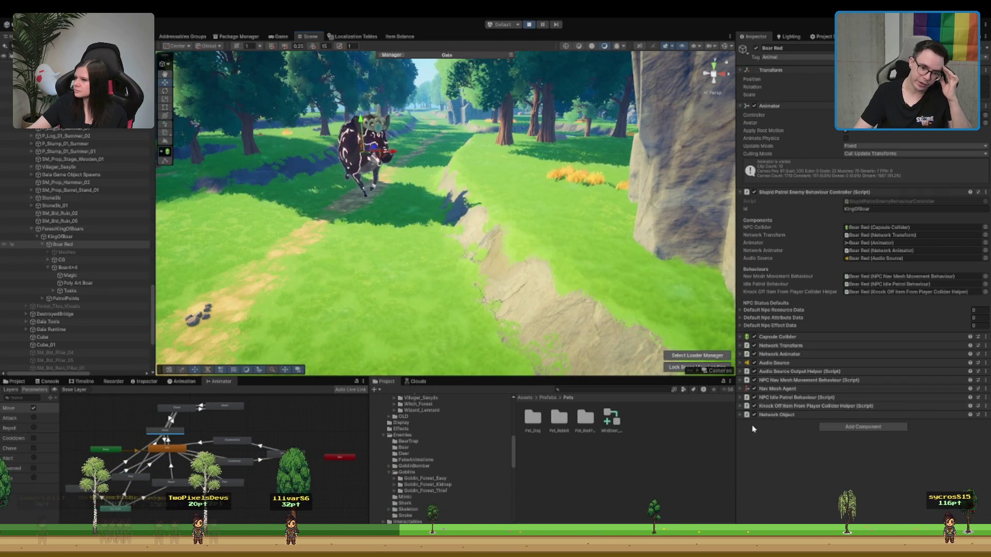
# Step: Expand Boar Red's Nav Mesh Agent and start entering a new Stopping Distance value
pyautogui.click(765, 388)
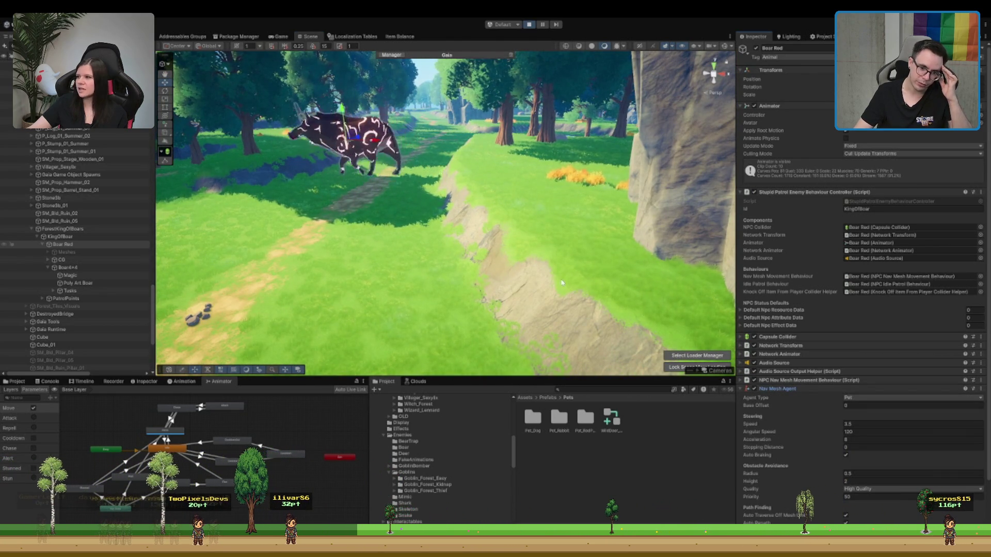
pyautogui.scroll(-3, 980, 400)
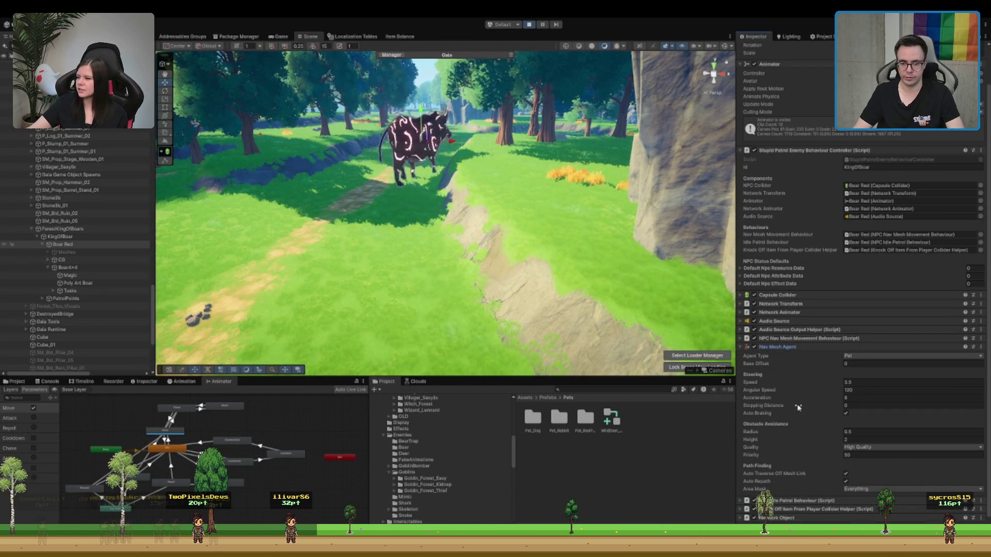
pyautogui.click(865, 405)
pyautogui.write('1')
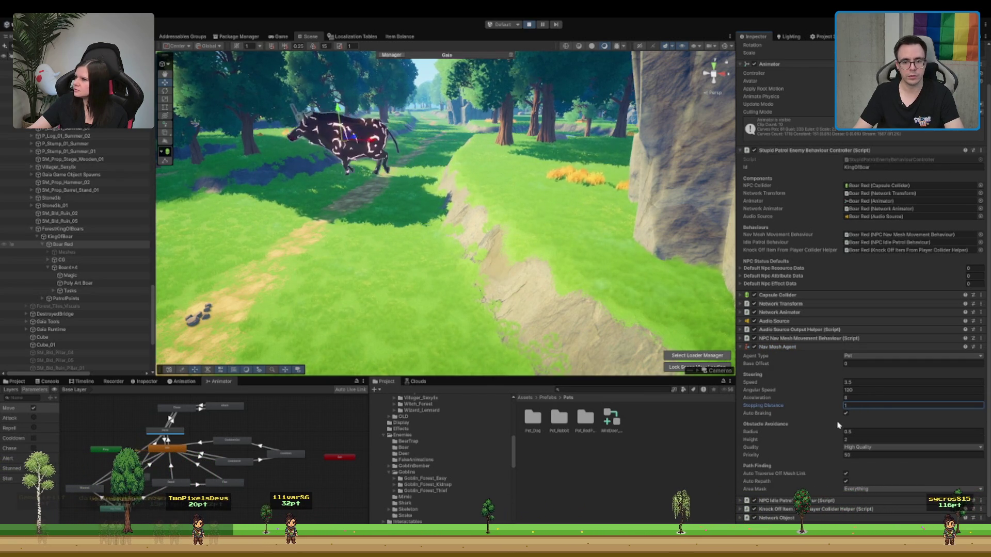
pyautogui.press('BackSpace')
pyautogui.write('5')
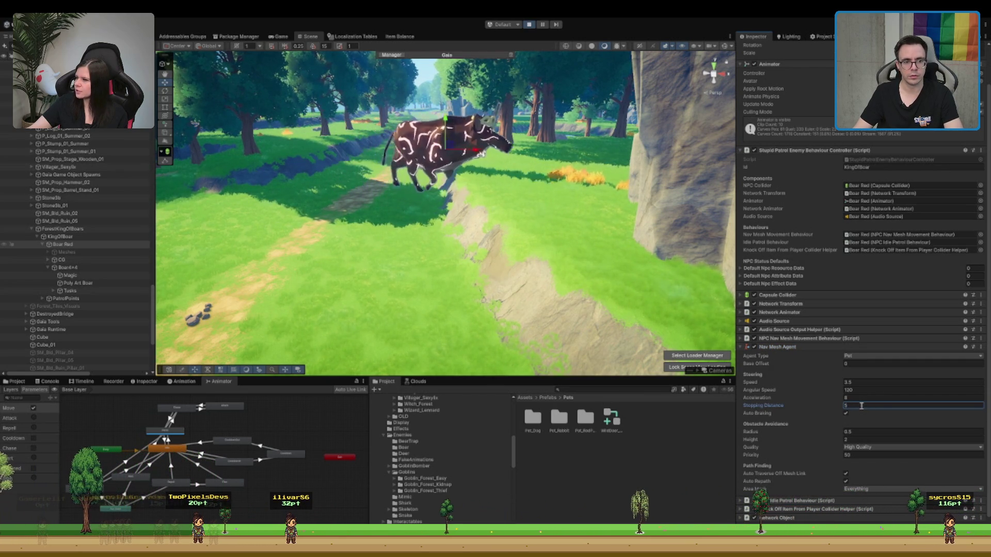
# Step: Keep Angular Speed at 120, refocus on the boar, and confirm Stopping Distance 2
pyautogui.scroll(-5, 524, 285)
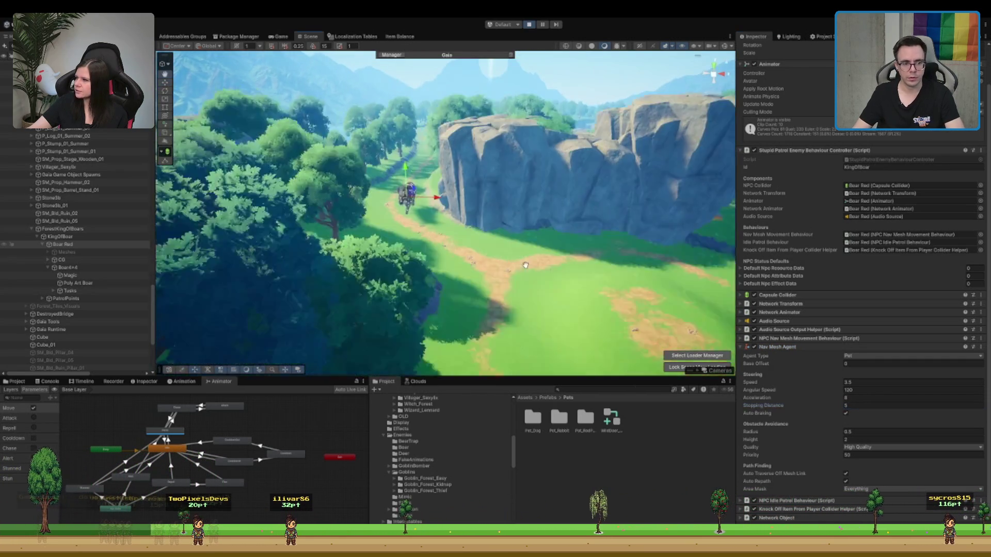
pyautogui.scroll(3, 525, 265)
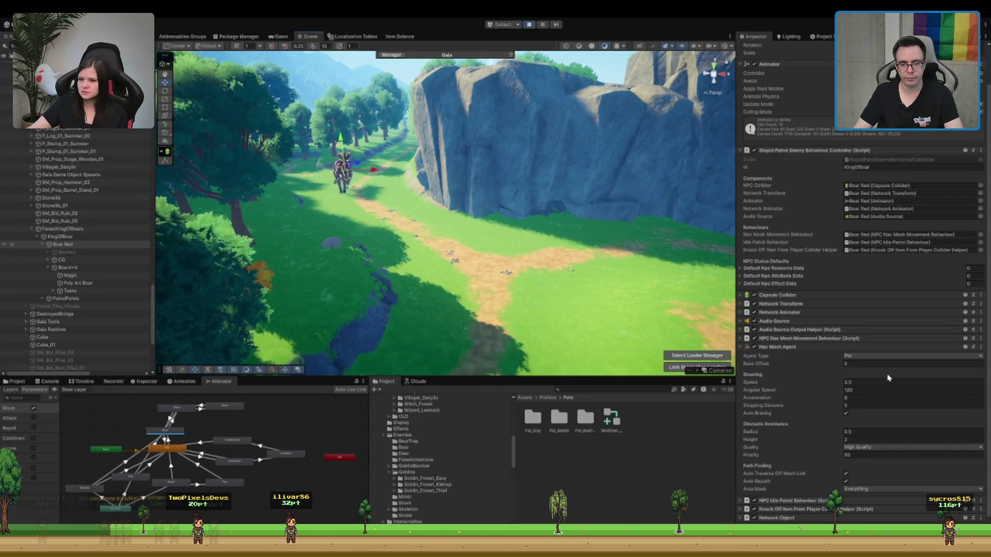
pyautogui.click(873, 391)
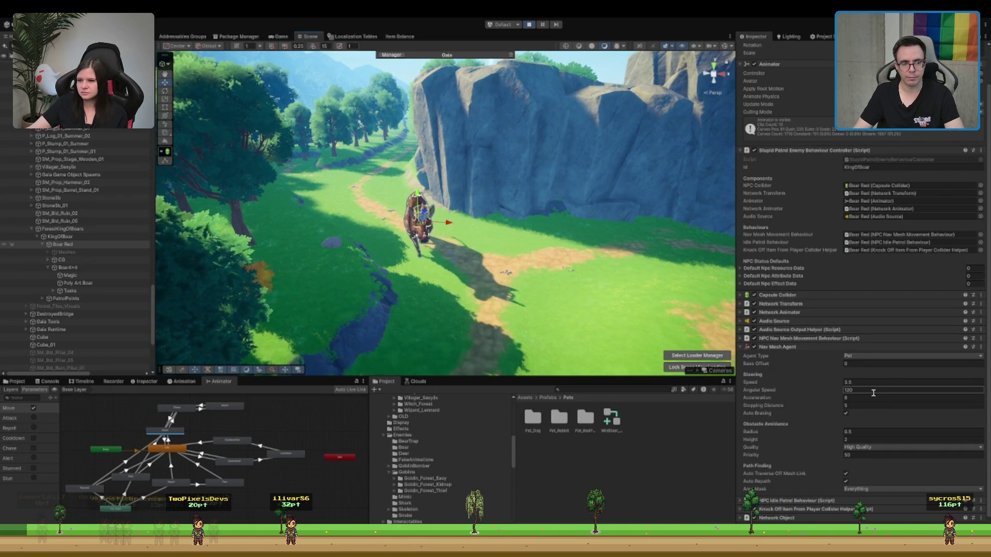
pyautogui.hotkey('shift', 'f')
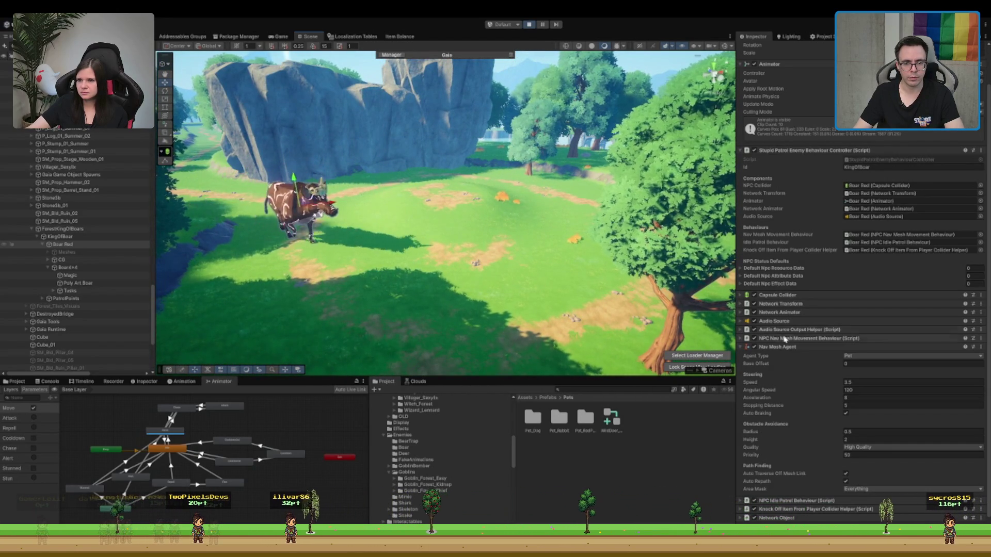
pyautogui.click(863, 405)
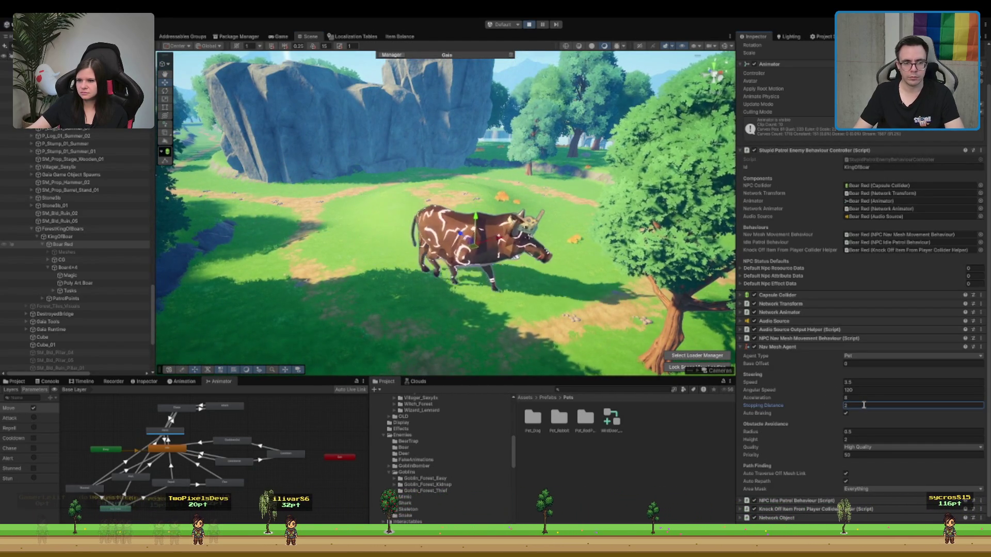
pyautogui.press('Return')
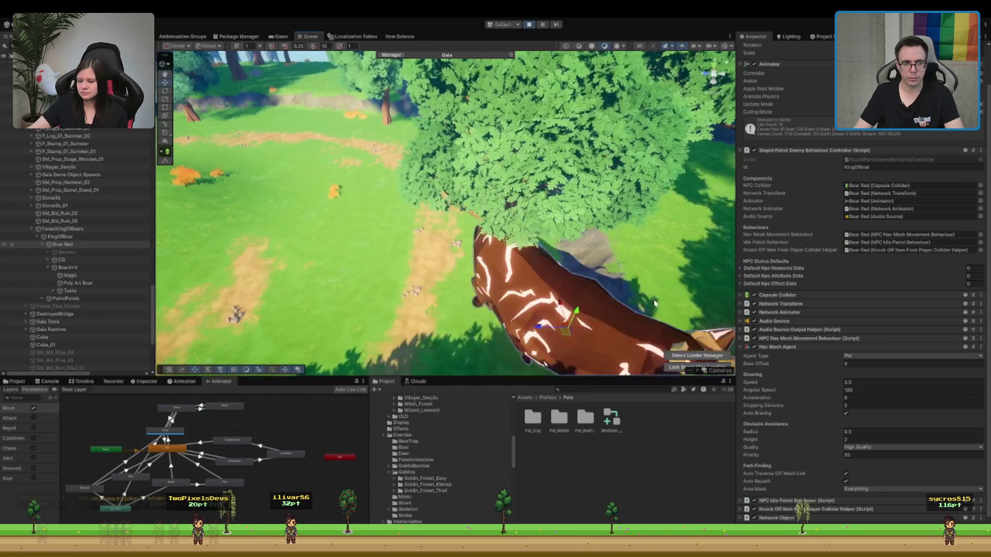
pyautogui.scroll(-10, 654, 303)
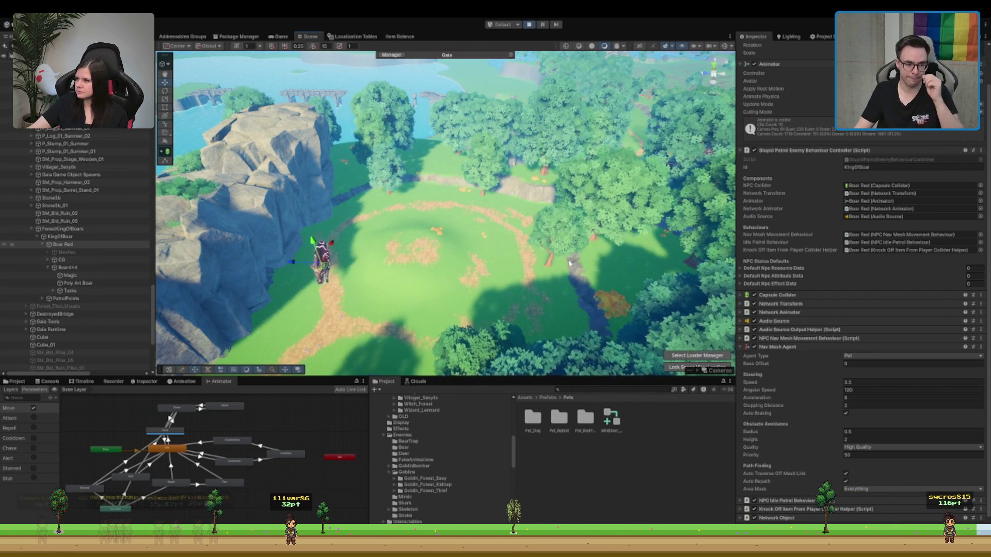
# Step: Orbit, zoom and frame the Scene view close on Boar Red walking up the forest path
pyautogui.moveTo(570, 267); pyautogui.dragTo(450, 184)
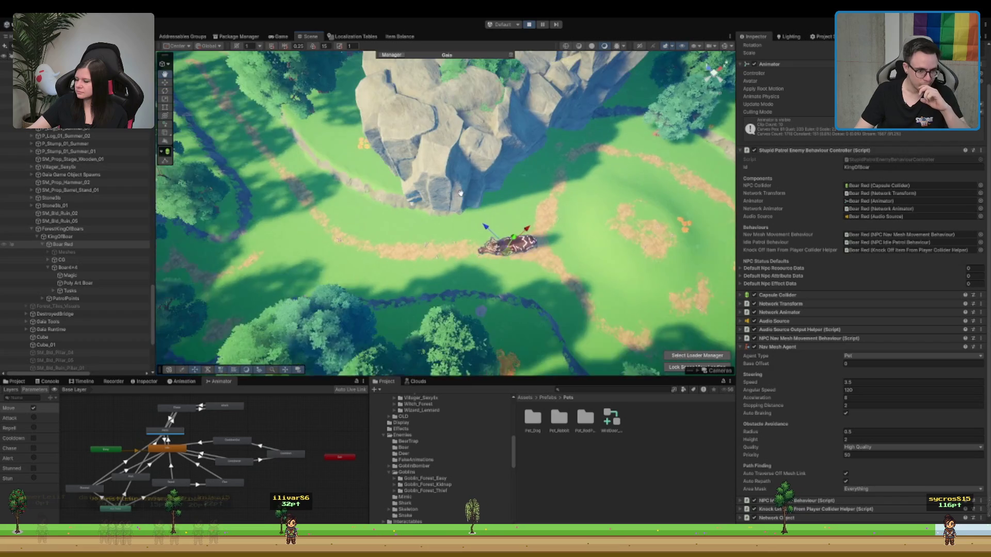
pyautogui.scroll(5, 458, 261)
pyautogui.scroll(-5, 487, 255)
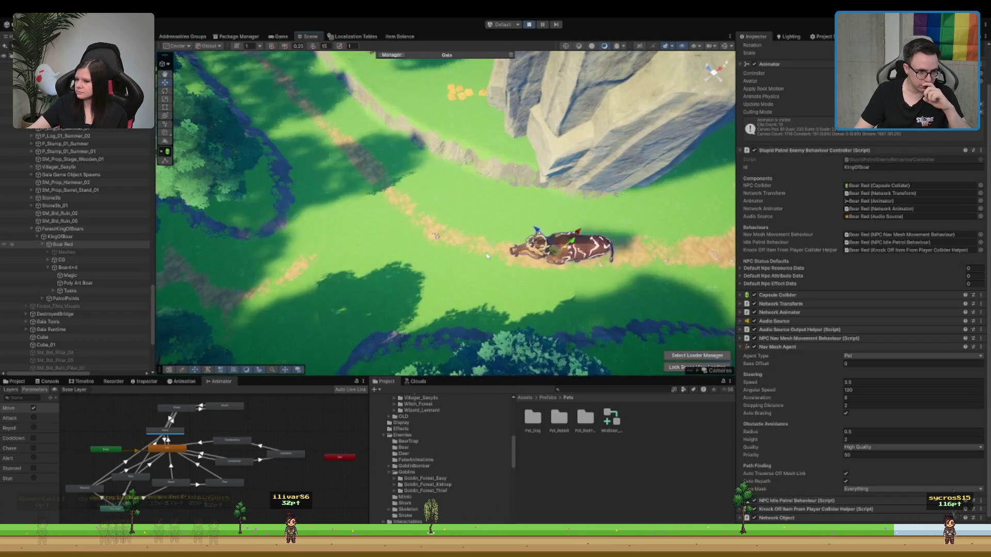
pyautogui.moveTo(496, 237)
pyautogui.mouseDown()
pyautogui.moveTo(511, 196)
pyautogui.moveTo(554, 187)
pyautogui.mouseUp()
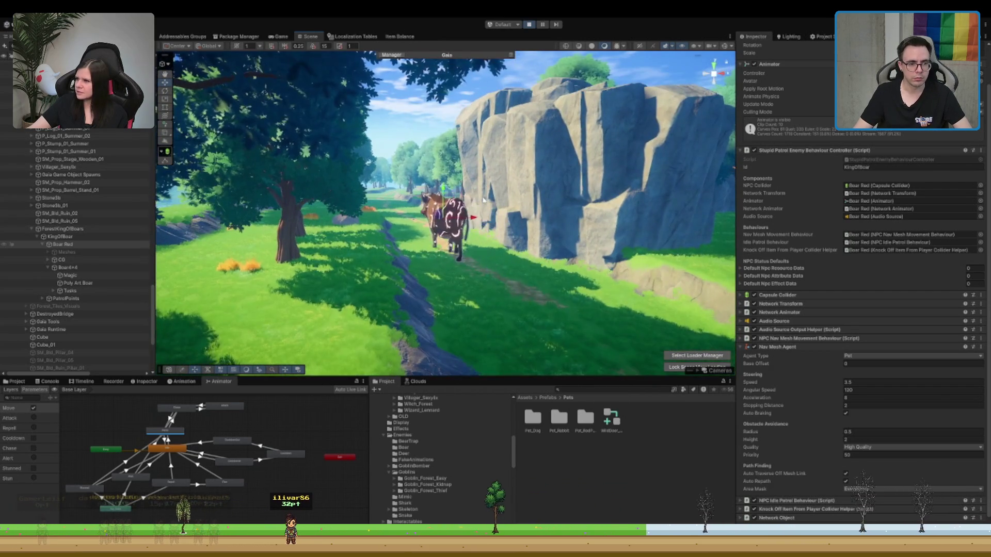
pyautogui.scroll(5, 413, 191)
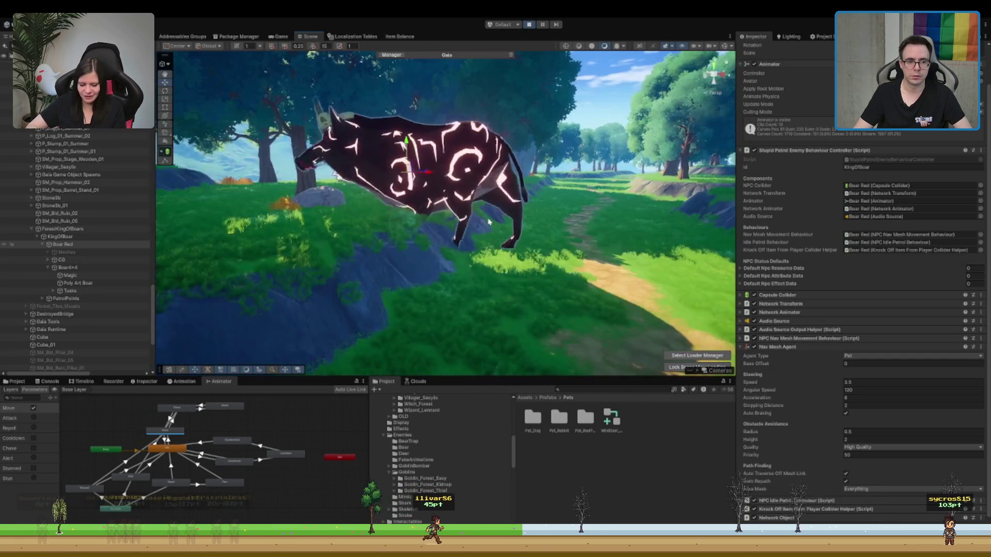
pyautogui.scroll(-10, 528, 216)
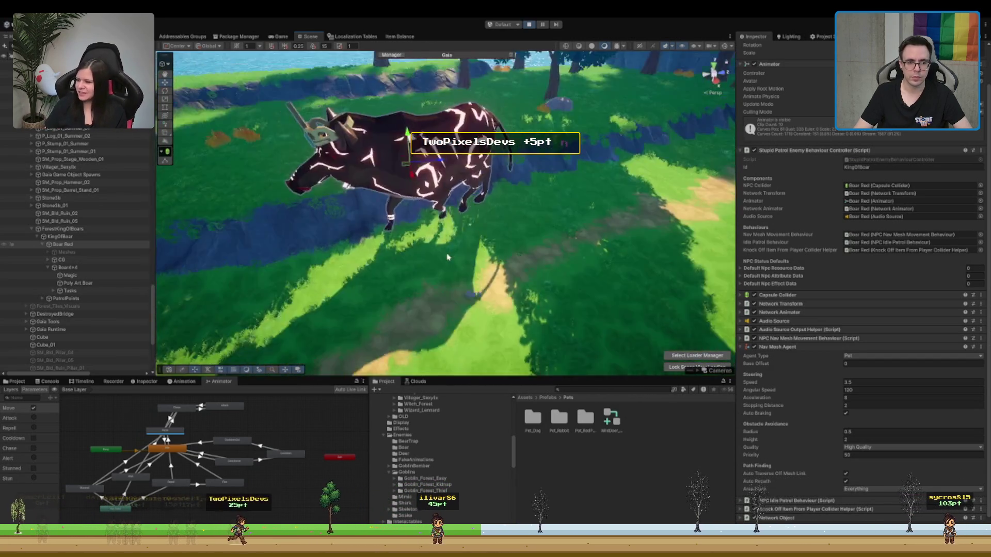
pyautogui.scroll(5, 561, 352)
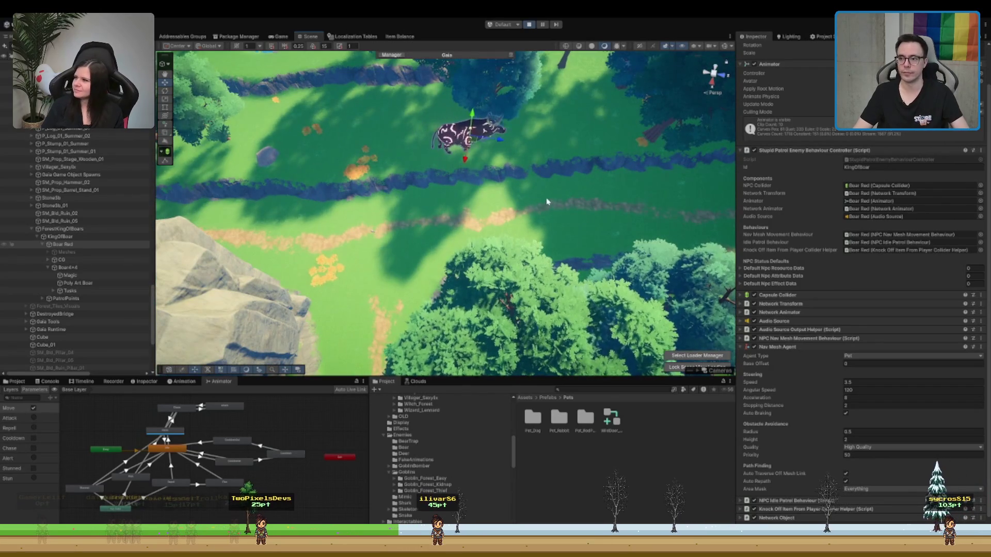
pyautogui.moveTo(557, 194)
pyautogui.mouseDown()
pyautogui.moveTo(402, 173)
pyautogui.moveTo(393, 217)
pyautogui.mouseUp()
pyautogui.press('f')
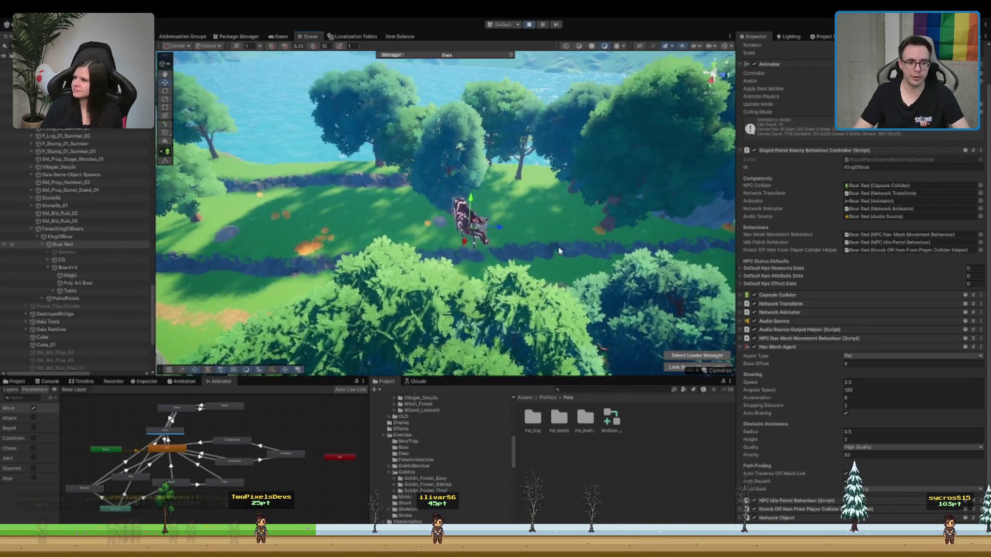
pyautogui.scroll(5, 459, 206)
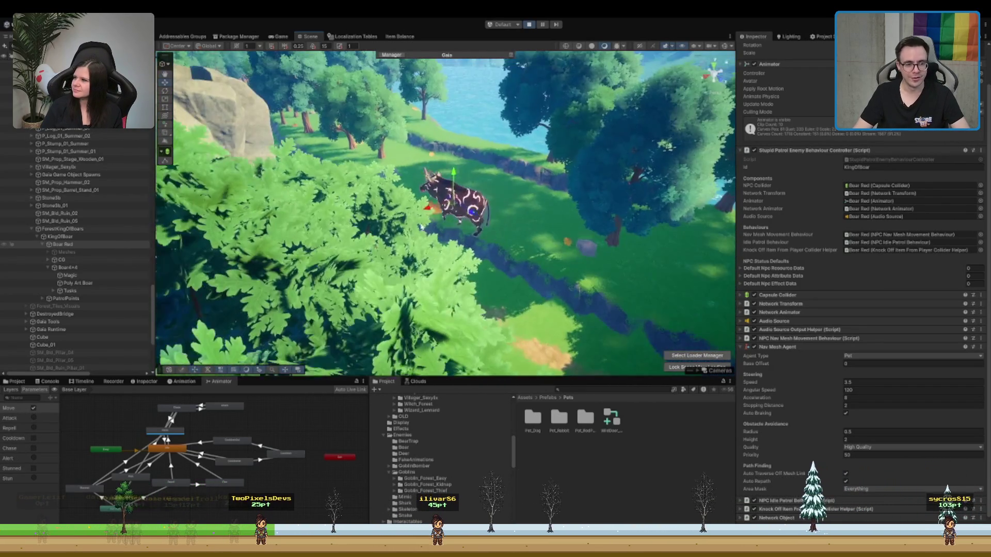
pyautogui.scroll(-5, 458, 205)
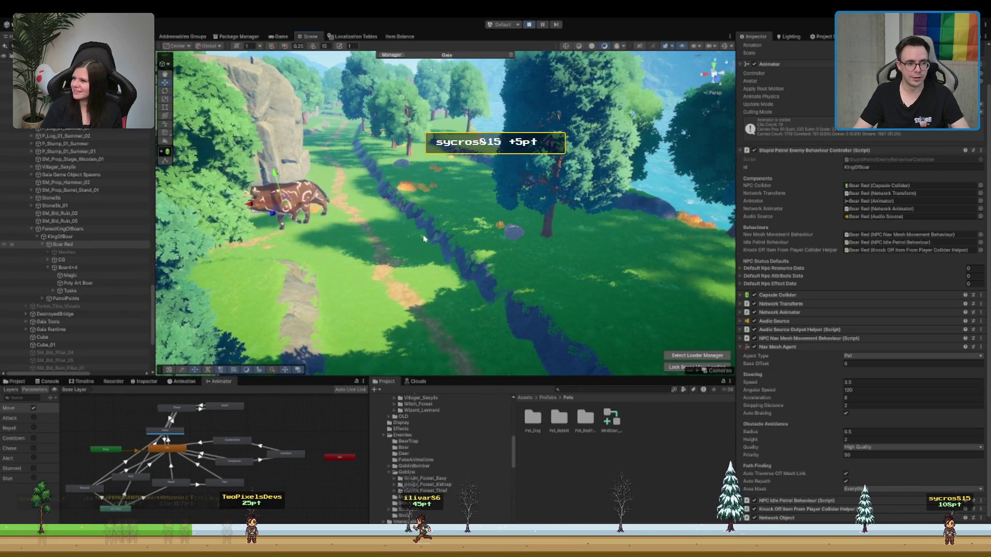
# Step: Keep the view on the walking boar and set its Angular Speed to 200
pyautogui.moveTo(423, 238)
pyautogui.mouseDown()
pyautogui.moveTo(349, 245)
pyautogui.moveTo(280, 208)
pyautogui.moveTo(497, 256)
pyautogui.mouseUp()
pyautogui.hotkey('shift', 'f')
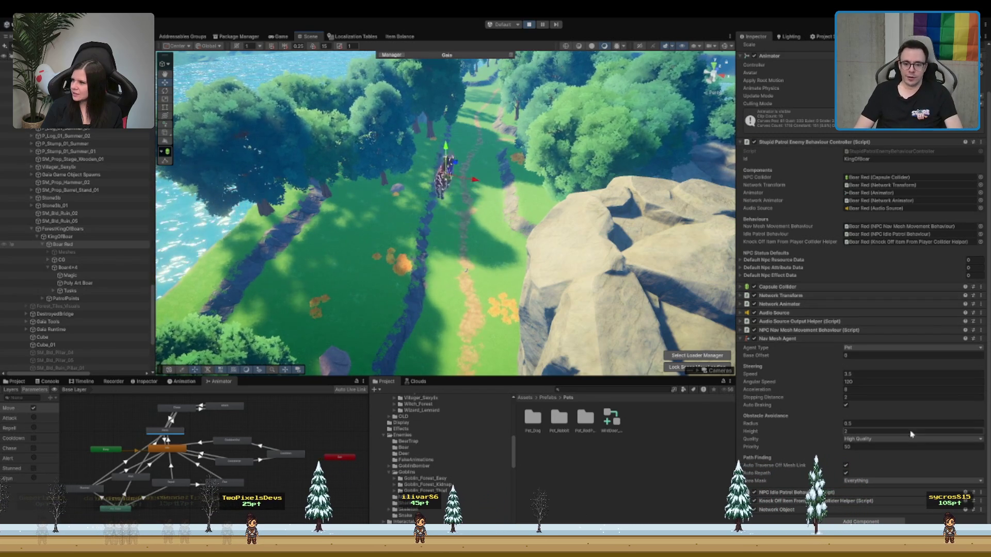
pyautogui.click(857, 397)
pyautogui.click(853, 382)
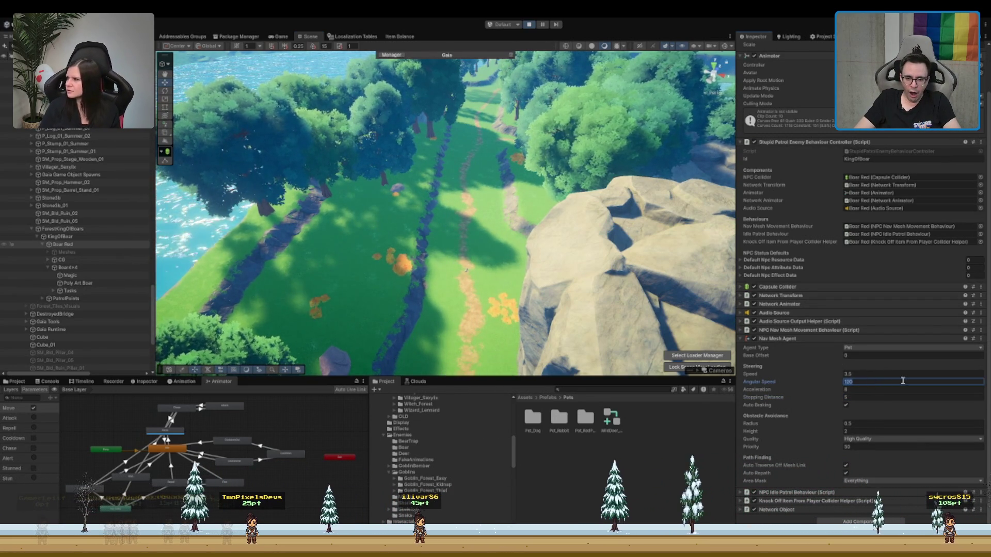
pyautogui.write('200')
pyautogui.press('Return')
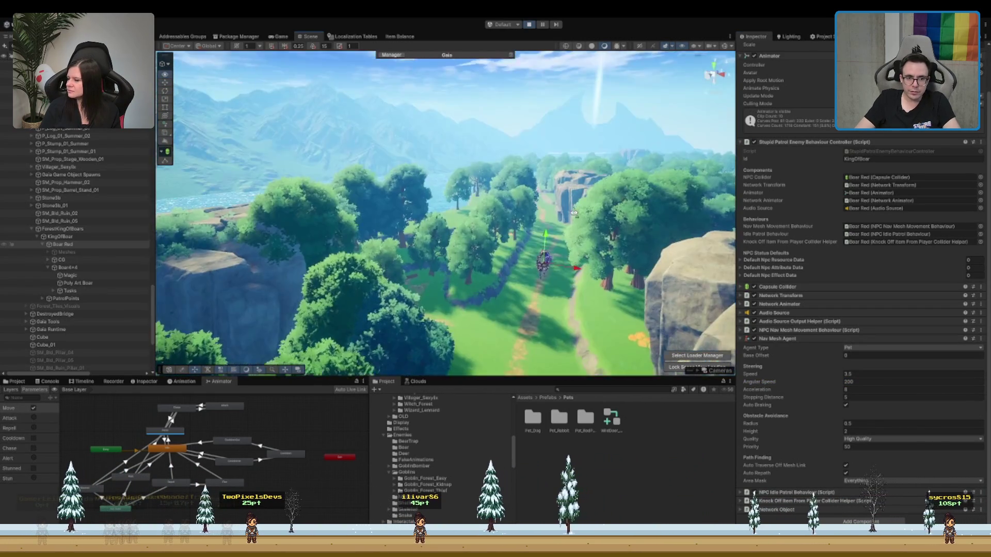
# Step: Expand PatrolPoints and step from PatrolPoint_02 down to PatrolPoint_60
pyautogui.click(66, 298)
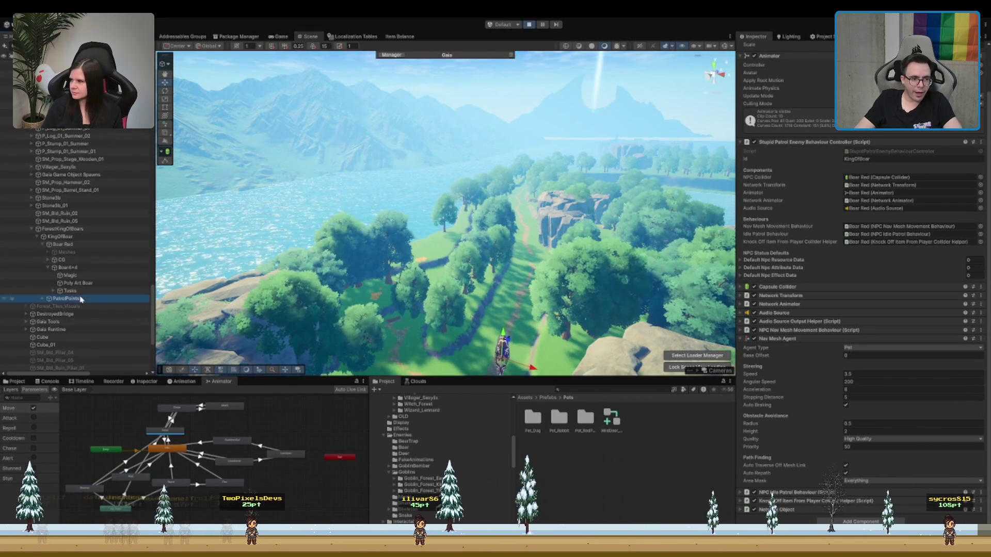
pyautogui.press('Right')
pyautogui.click(82, 313)
pyautogui.press('Down')
pyautogui.press('Down')
pyautogui.press('Down')
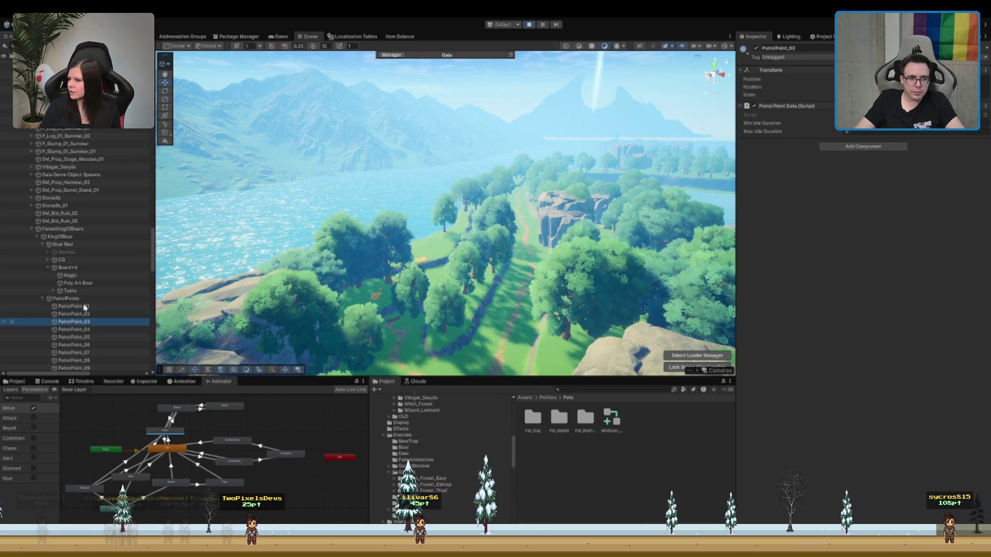
pyautogui.press('Down')
pyautogui.press('Down')
pyautogui.press('Down')
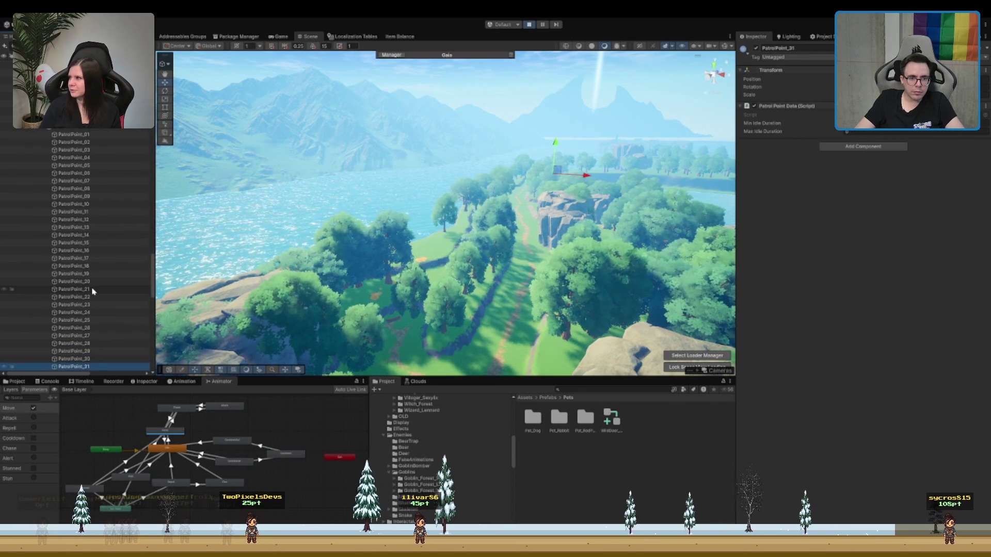
# Step: Zoom and move the Scene view across the forest to check PatrolPoint_60's location behind the boar
pyautogui.scroll(10, 376, 200)
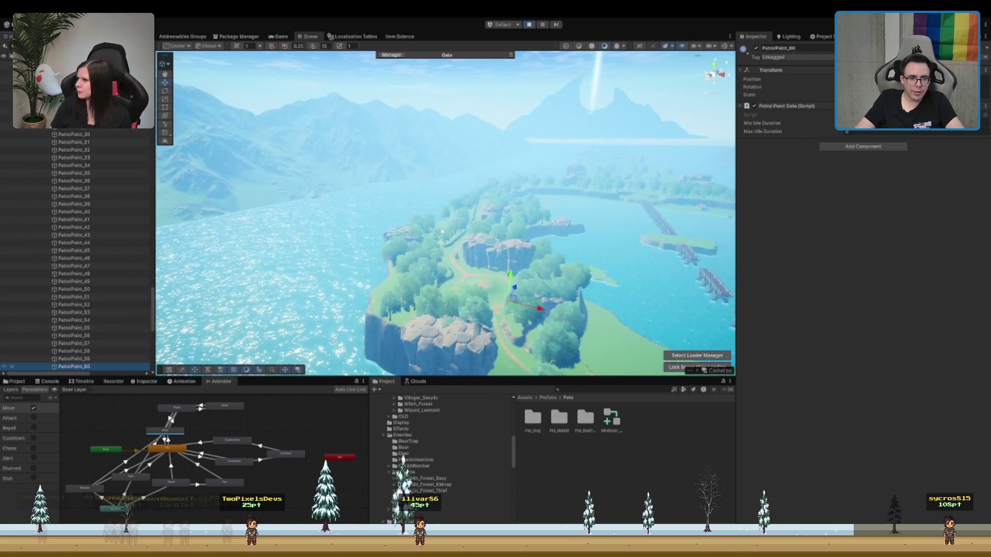
pyautogui.scroll(10, 618, 248)
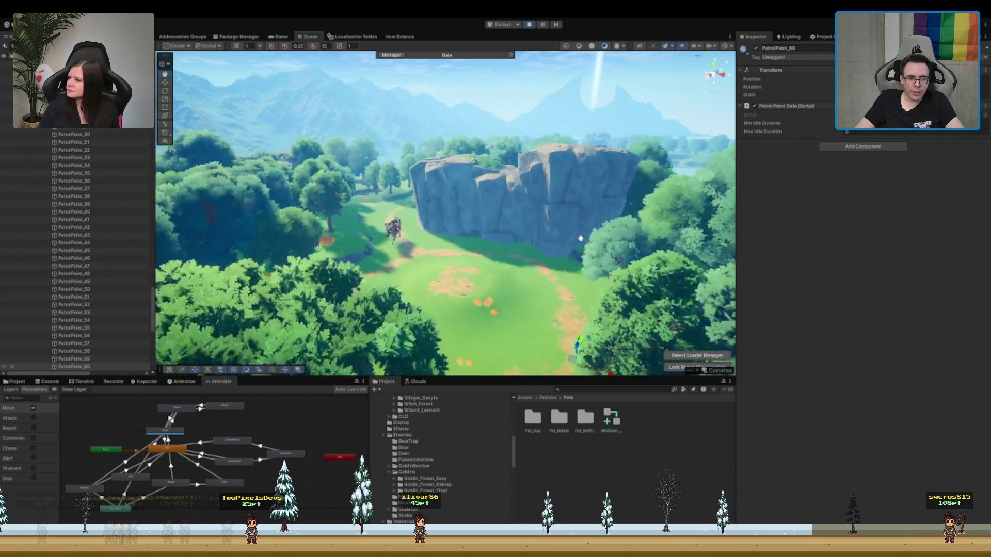
pyautogui.scroll(-10, 537, 265)
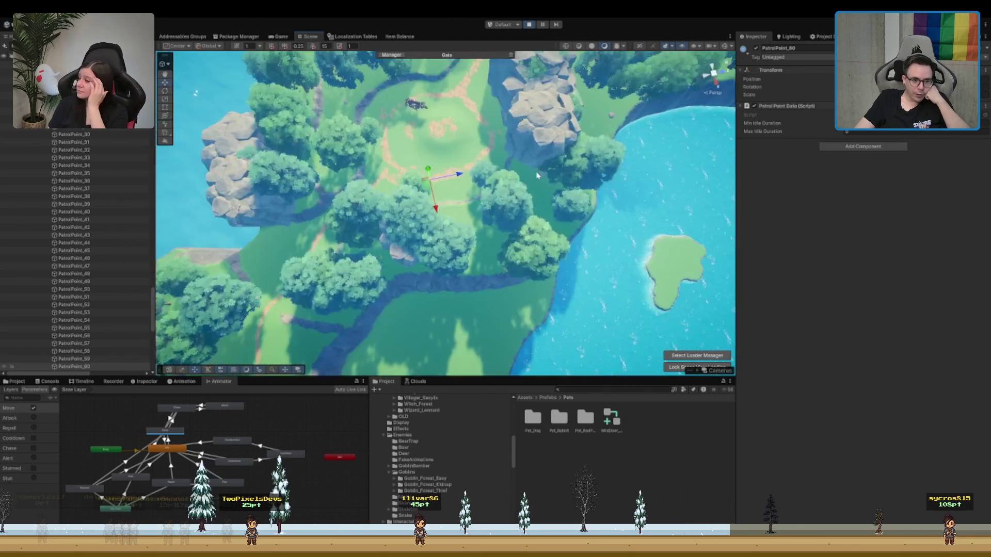
pyautogui.scroll(10, 516, 217)
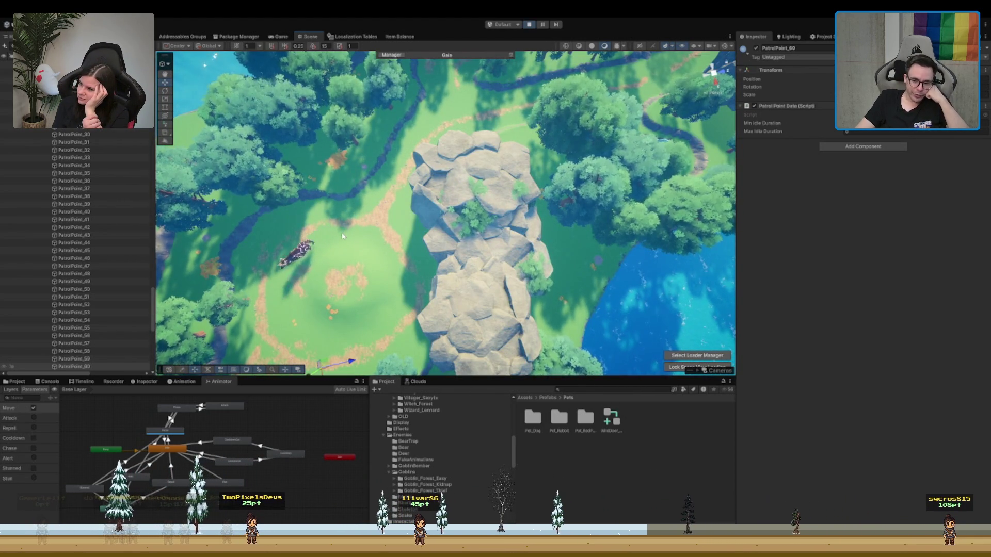
pyautogui.scroll(2, 411, 190)
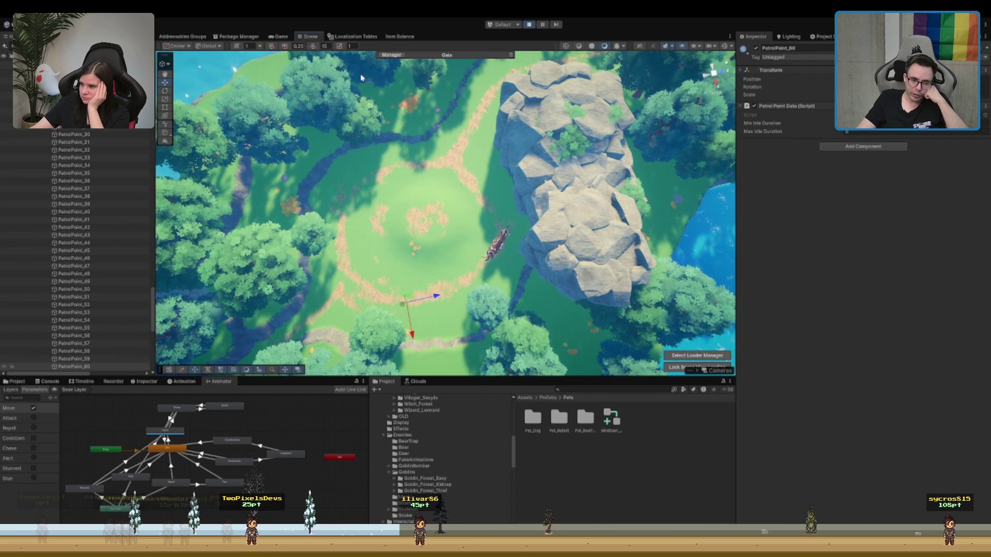
pyautogui.moveTo(545, 97); pyautogui.dragTo(522, 202)
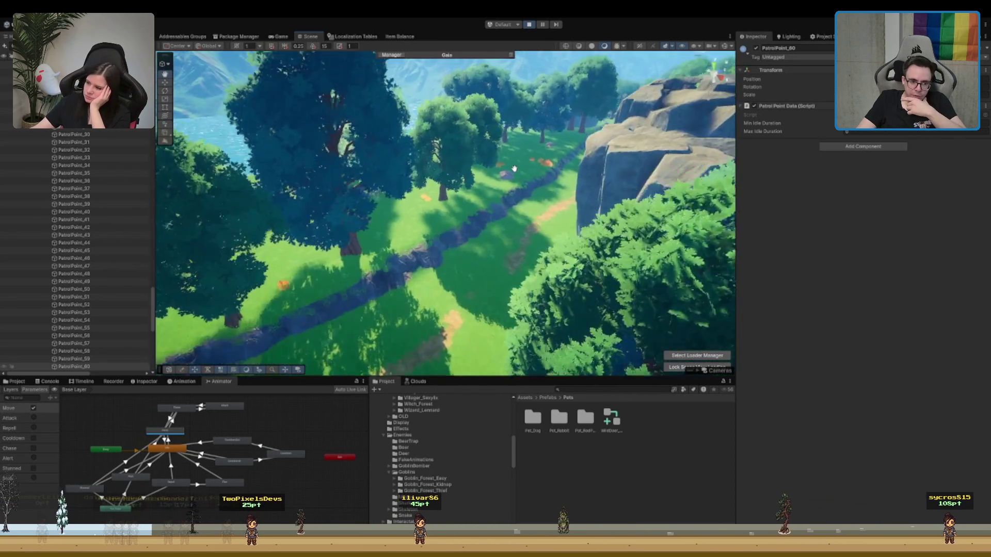
pyautogui.moveTo(527, 153); pyautogui.dragTo(547, 154)
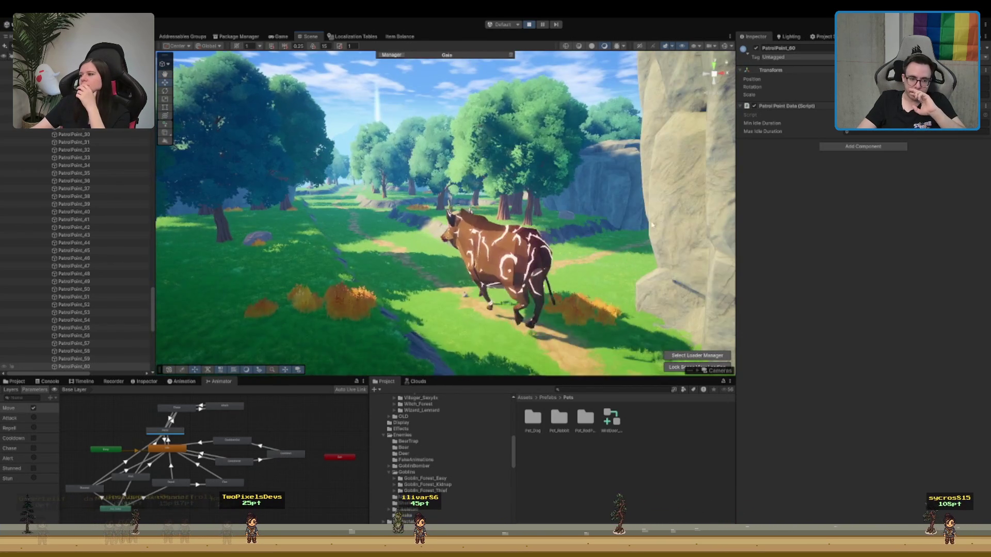
pyautogui.scroll(5, 231, 439)
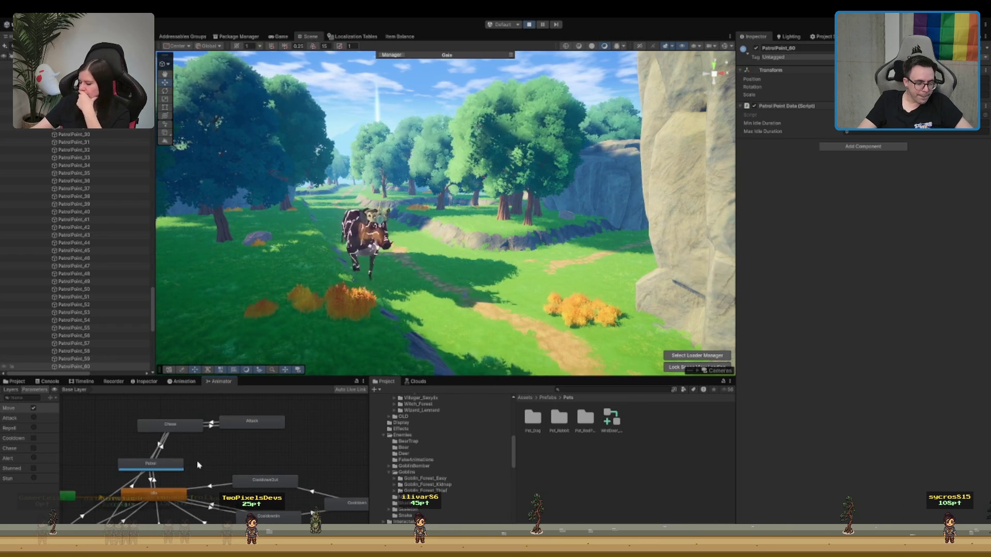
# Step: Select the Chase state node to view its Attack and Patrol transitions
pyautogui.click(165, 425)
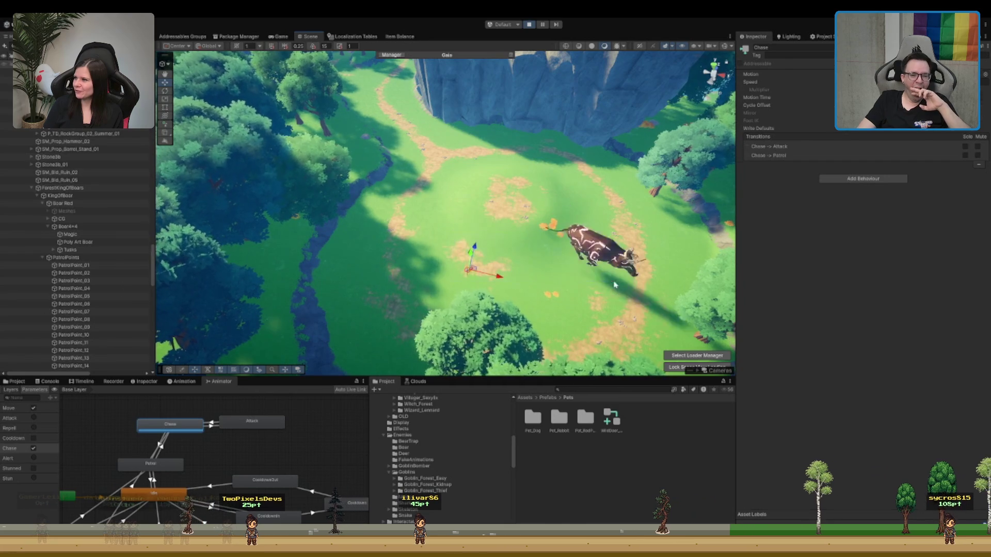
# Step: Find and select Boar Red in the Hierarchy, past the rock group and stump objects
pyautogui.click(98, 135)
pyautogui.scroll(5, 99, 141)
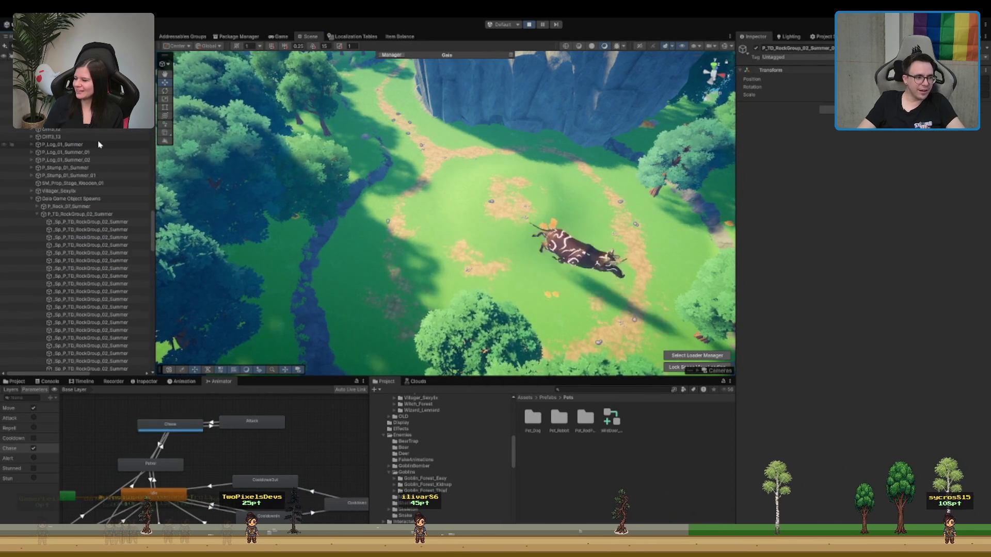
pyautogui.click(96, 165)
pyautogui.scroll(-5, 98, 248)
pyautogui.scroll(-20, 97, 258)
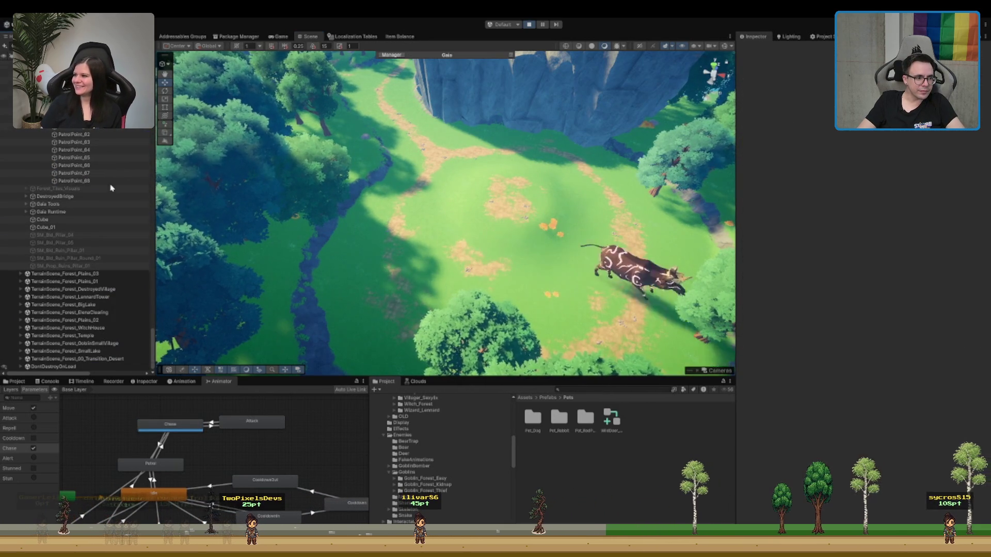
pyautogui.scroll(10, 105, 209)
pyautogui.click(78, 185)
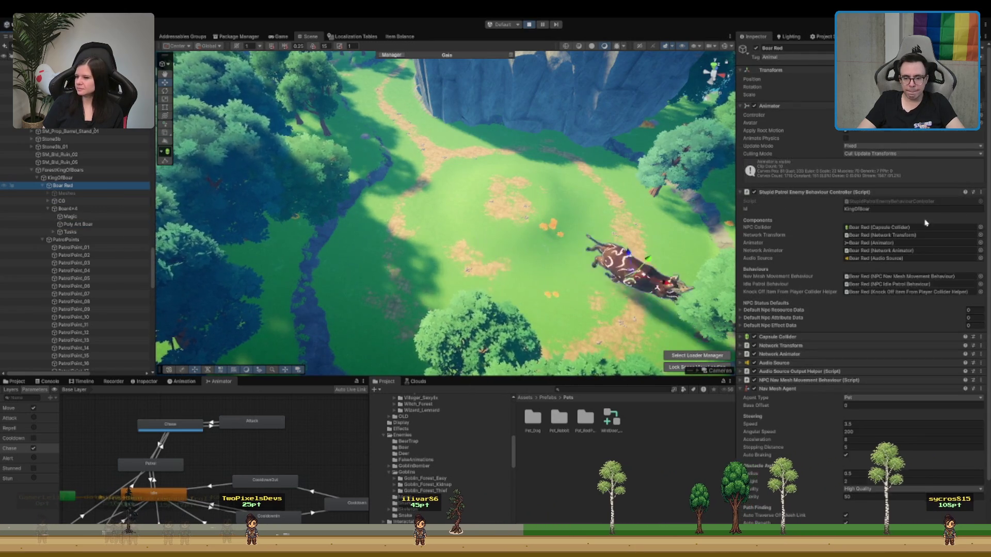
# Step: Tick Auto Braking on the boar's Nav Mesh Agent and set Angular Speed to 5000
pyautogui.scroll(-3, 886, 269)
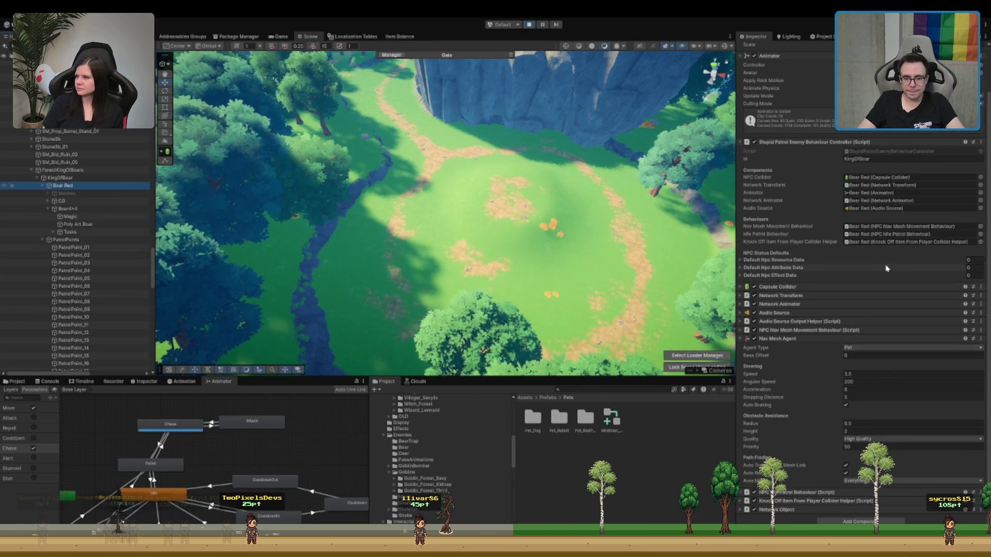
pyautogui.click(845, 406)
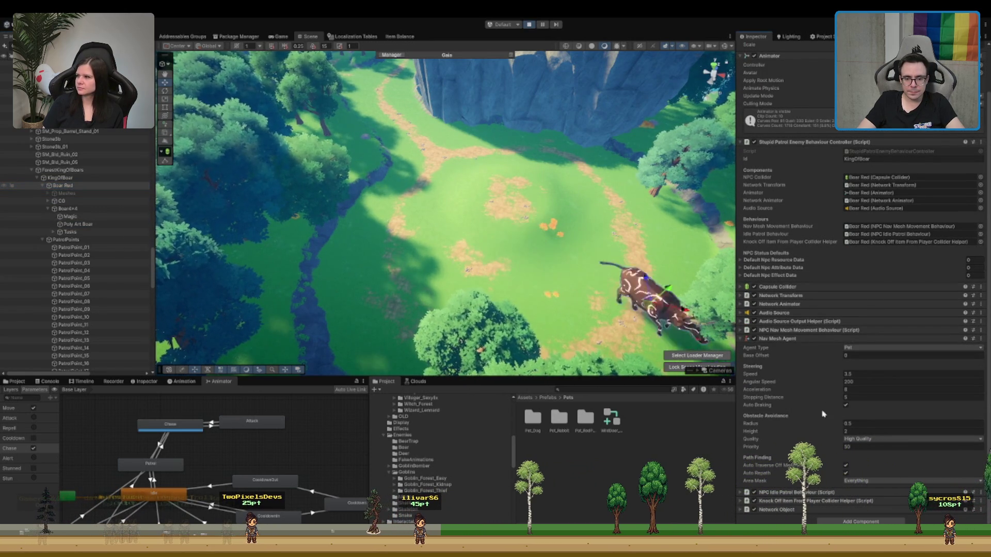
pyautogui.click(846, 406)
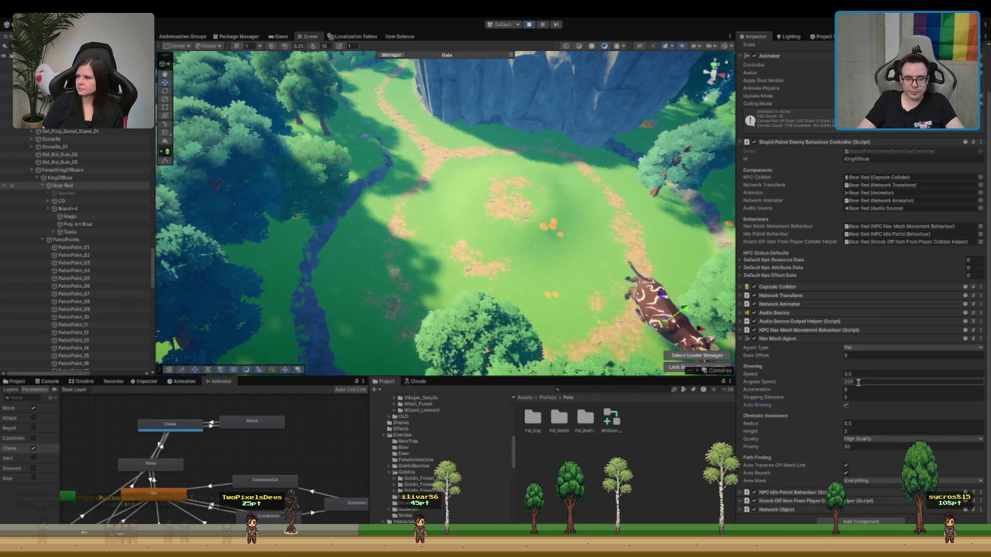
pyautogui.click(859, 382)
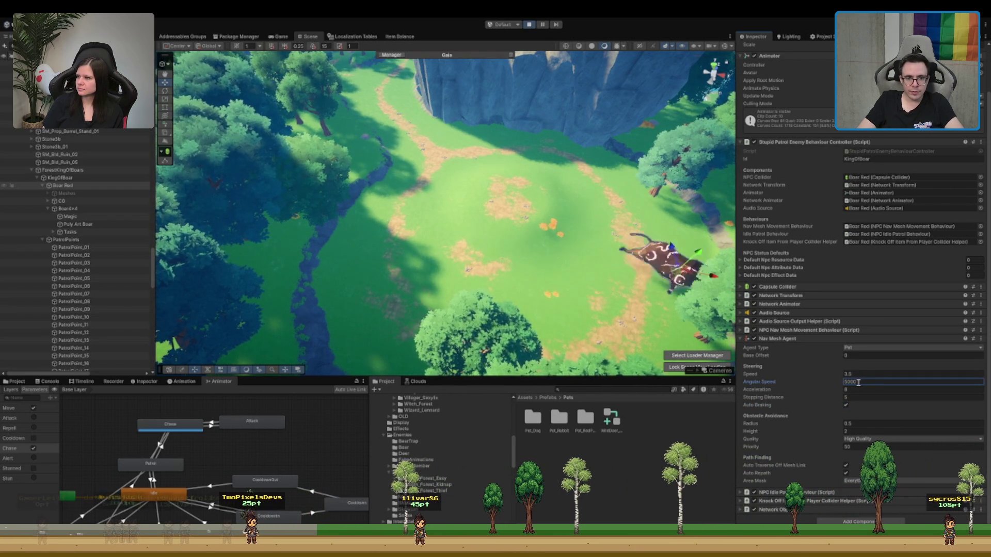
pyautogui.moveTo(563, 289)
pyautogui.mouseDown()
pyautogui.moveTo(580, 305)
pyautogui.moveTo(550, 254)
pyautogui.mouseUp()
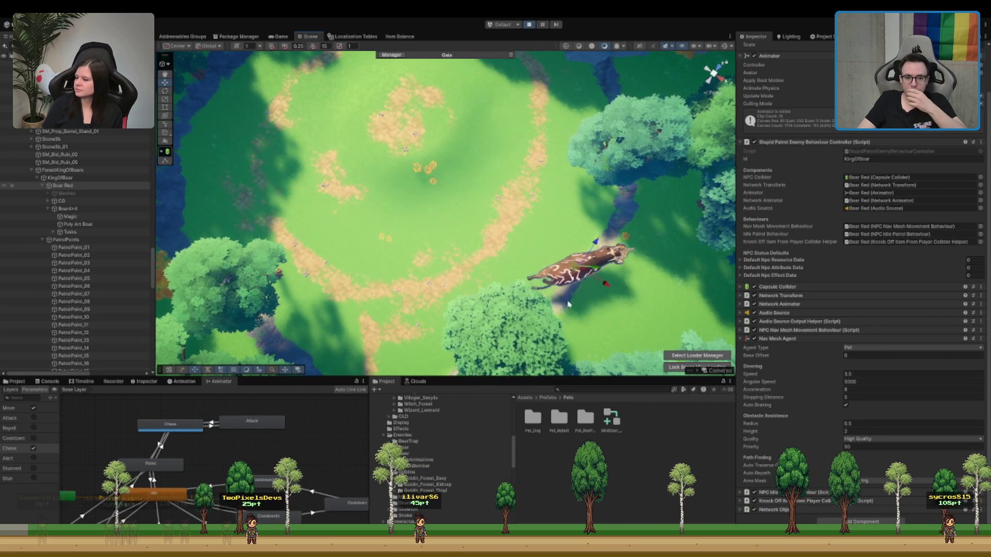
# Step: Frame the boar in the Scene view and set Stopping Distance to 50
pyautogui.press('f')
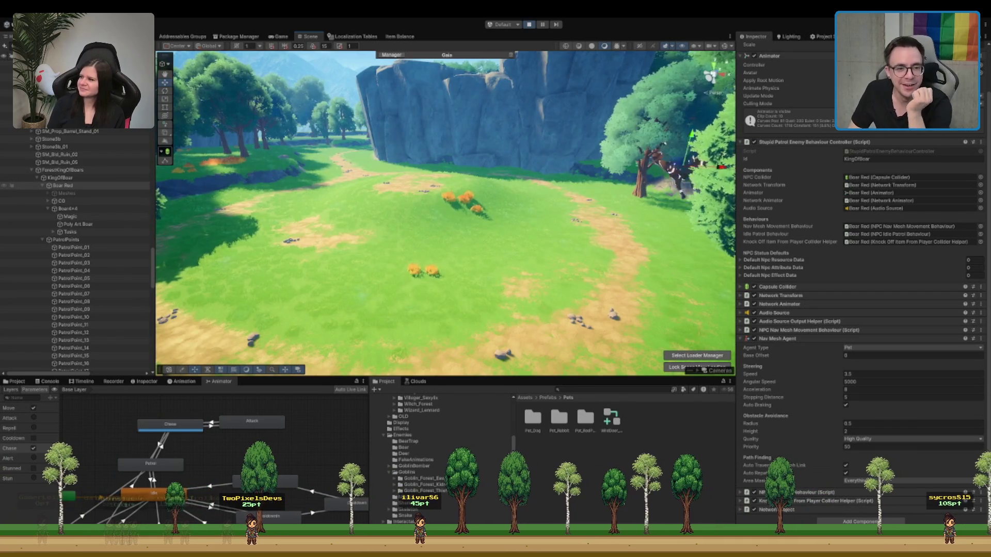
pyautogui.moveTo(547, 251); pyautogui.dragTo(520, 215)
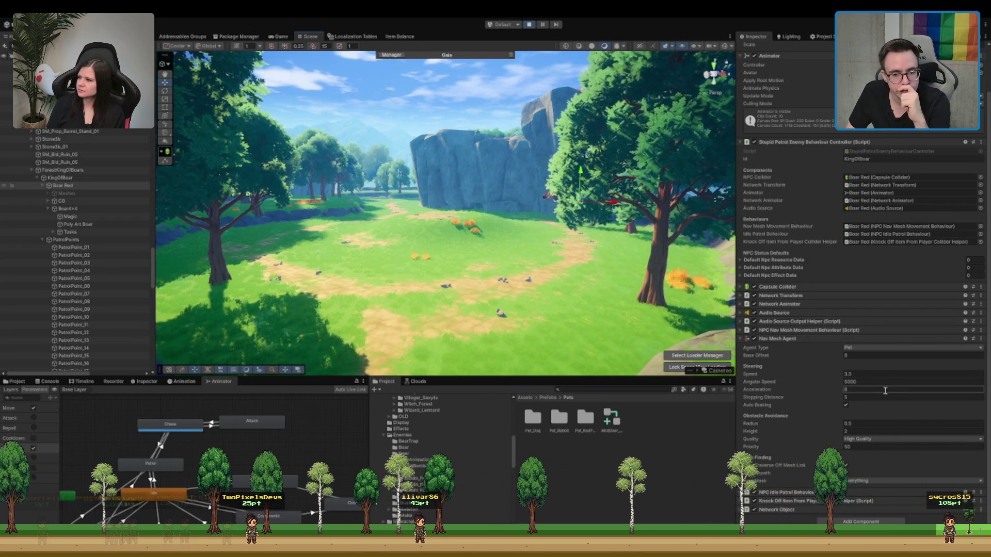
pyautogui.click(857, 397)
pyautogui.write('50')
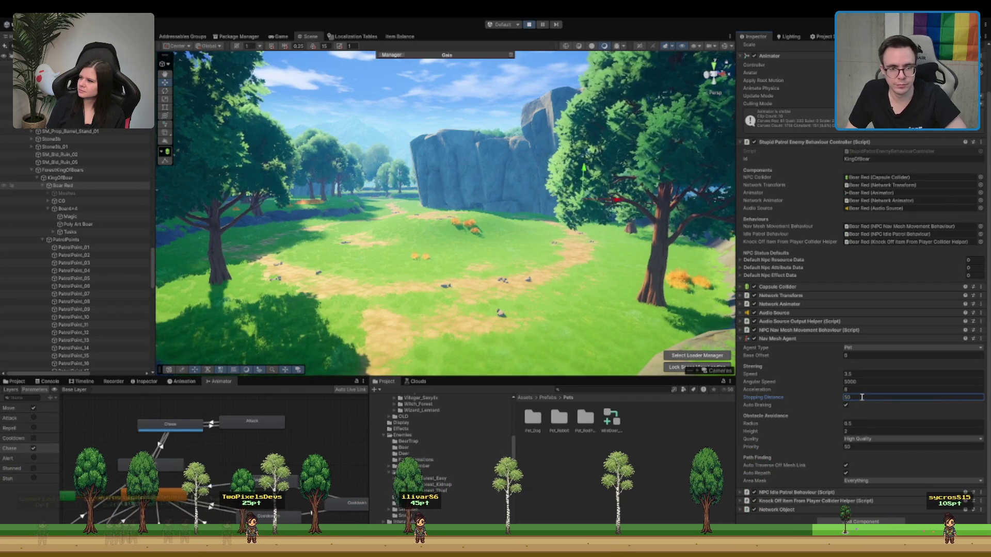
pyautogui.press('Return')
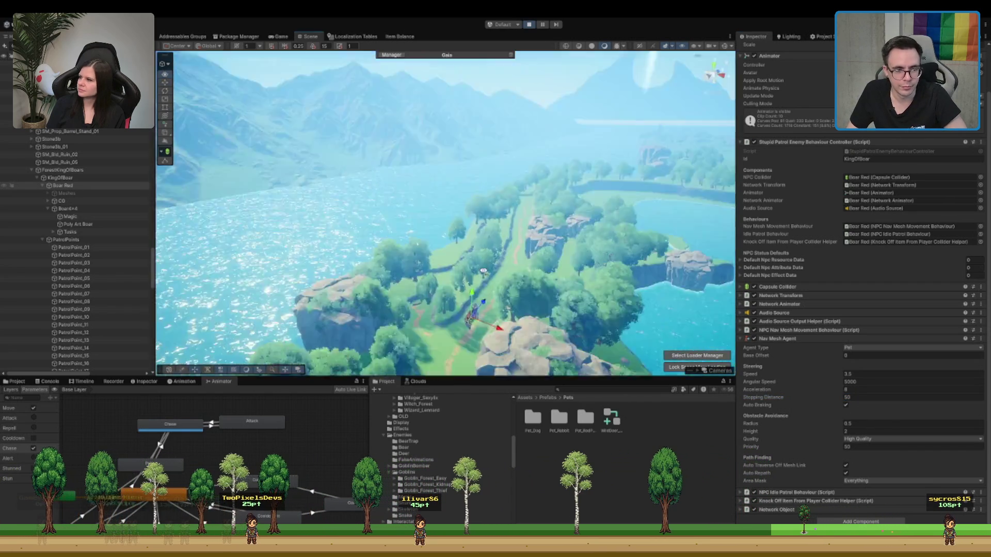